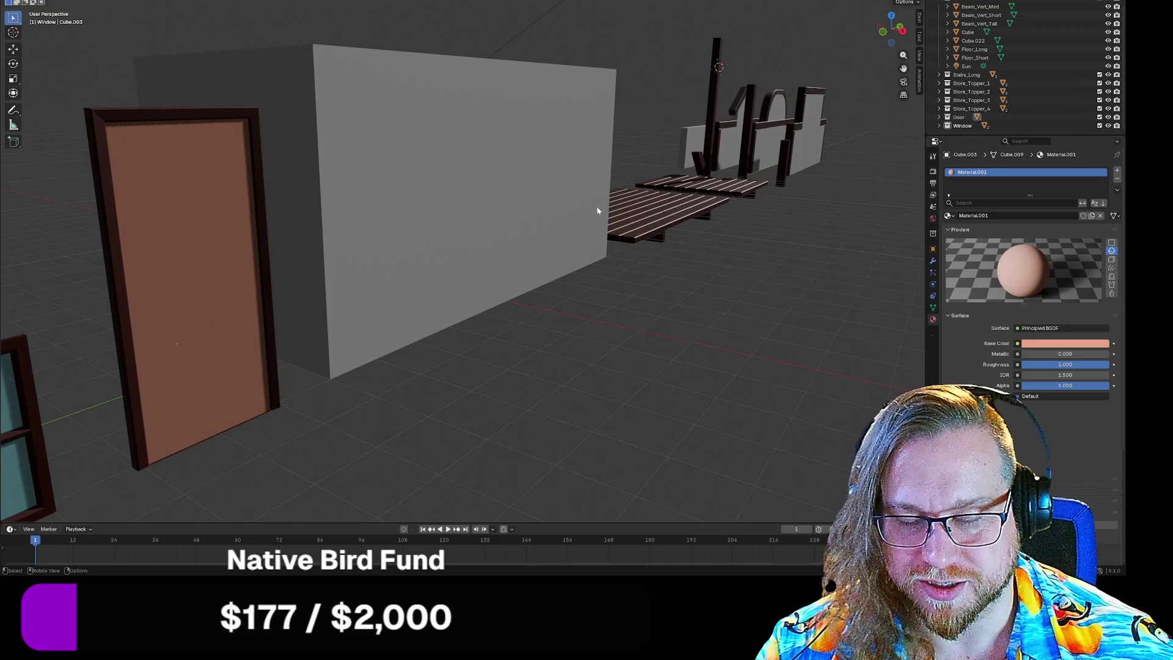
Step: Orbit and zoom around the wall to bring the plank table into view
middle_click_drag(538, 220, 588, 209)
mouse_move(549, 248)
middle_mouse_down()
mouse_move(469, 280)
mouse_move(550, 304)
mouse_move(550, 230)
mouse_move(457, 314)
mouse_move(354, 340)
mouse_move(676, 322)
mouse_move(407, 280)
mouse_move(462, 259)
mouse_move(596, 244)
mouse_move(773, 255)
mouse_move(427, 226)
mouse_move(471, 225)
mouse_move(448, 236)
mouse_move(396, 220)
mouse_move(466, 215)
mouse_move(493, 238)
mouse_move(448, 247)
middle_mouse_up()
scroll(396, 220, "down", 5)
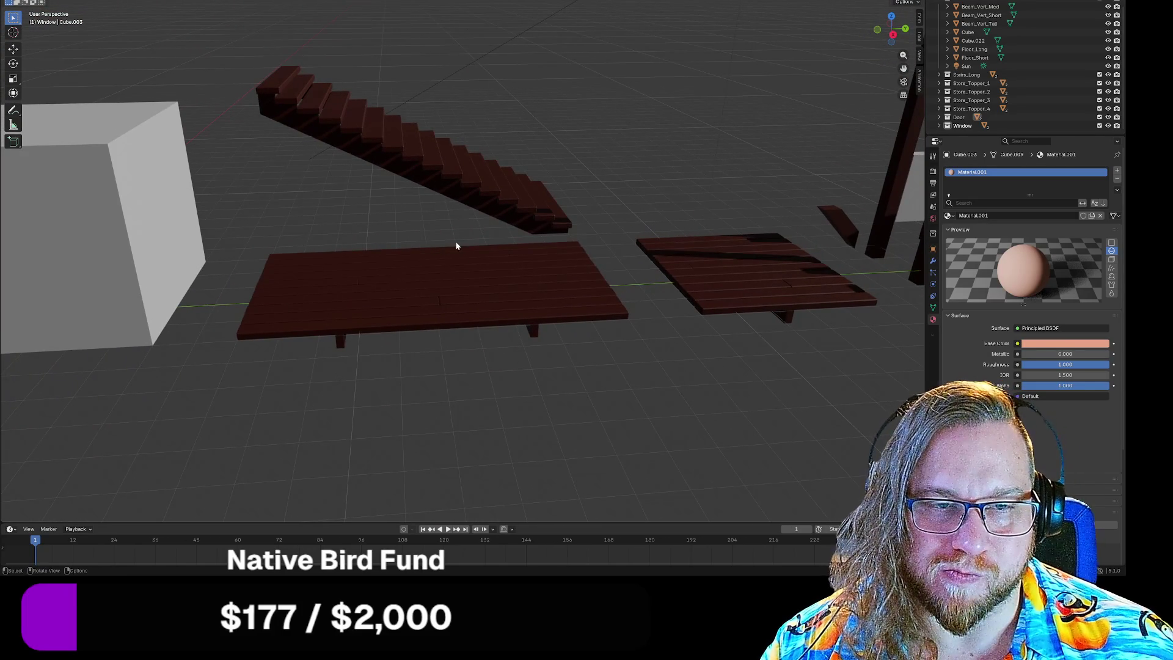
mouse_move(590, 259)
middle_mouse_down()
mouse_move(406, 257)
mouse_move(393, 267)
mouse_move(492, 241)
mouse_move(482, 239)
mouse_move(502, 215)
mouse_move(495, 230)
middle_mouse_up()
scroll(390, 269, "up", 5)
scroll(387, 267, "down", 2)
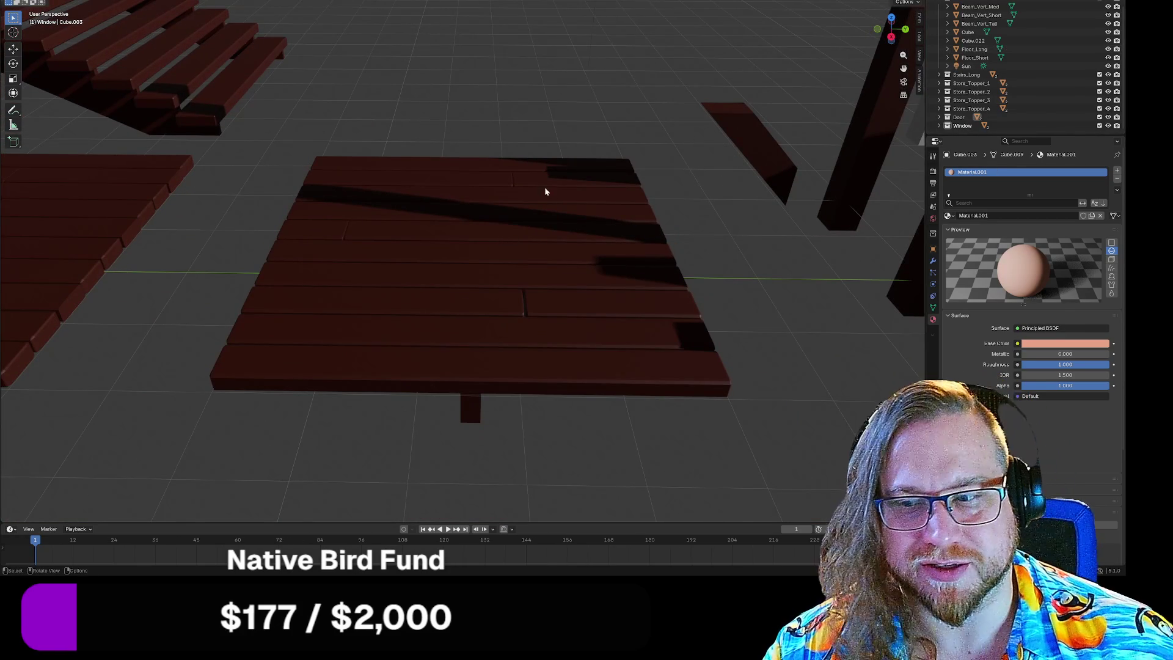
scroll(500, 217, "down", 2)
middle_click_drag(499, 246, 504, 216)
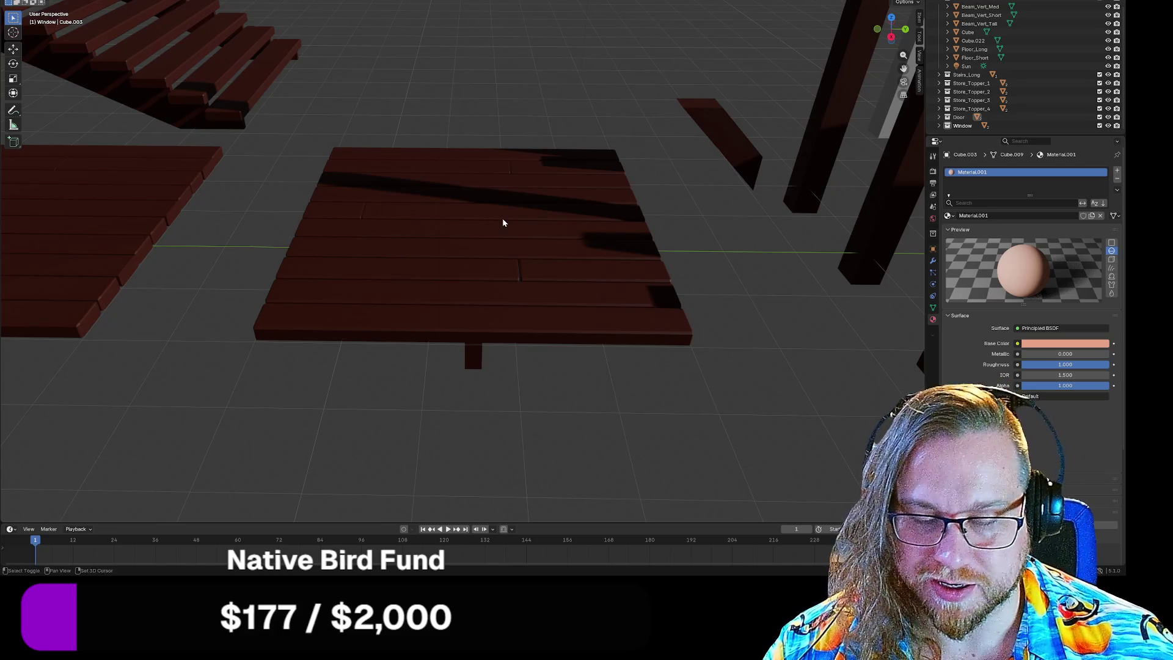
Step: Add a cube and drop it onto the left end of the plank floor
key("shift+a")
mouse_move(479, 220)
left_click(542, 231)
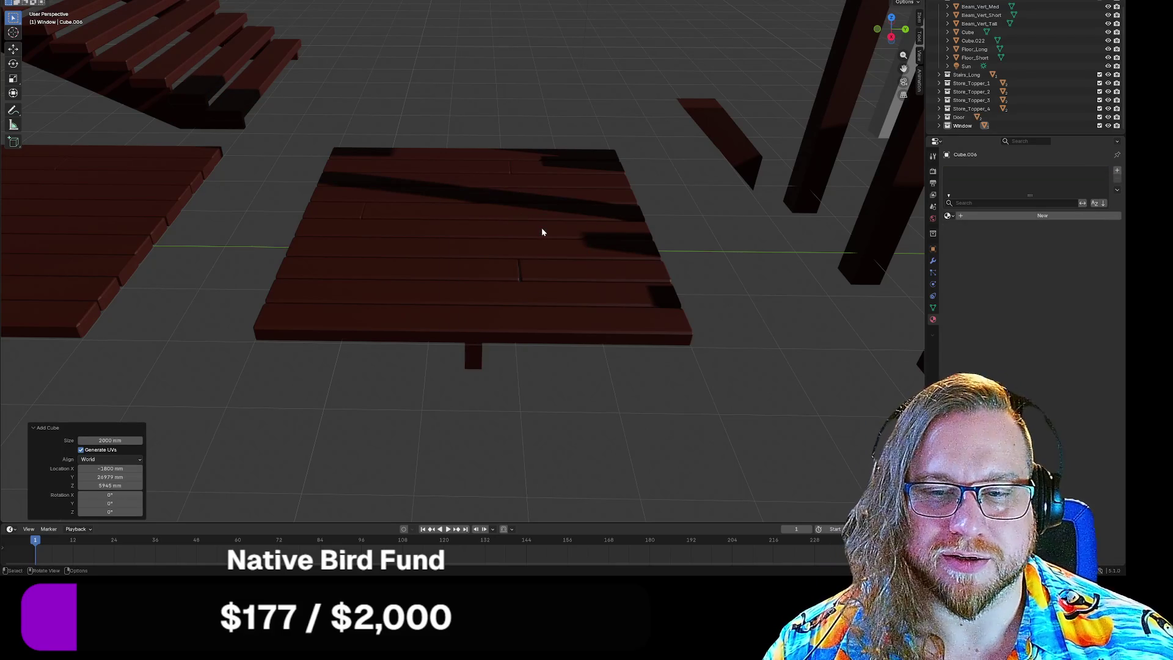
key("g")
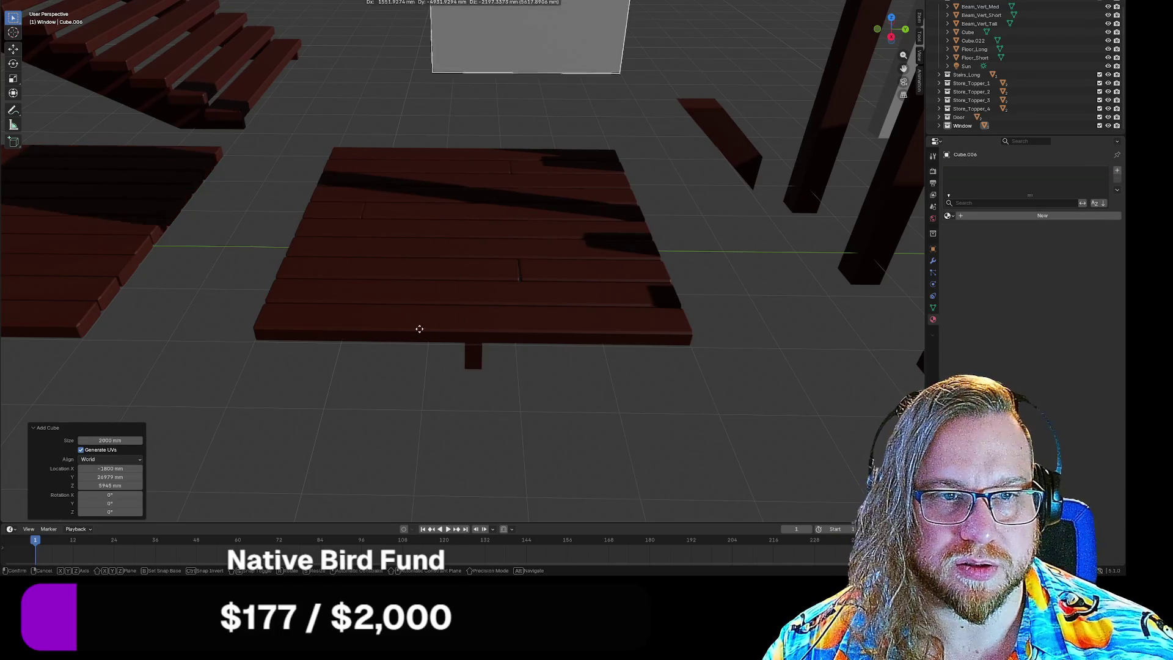
left_click(299, 240)
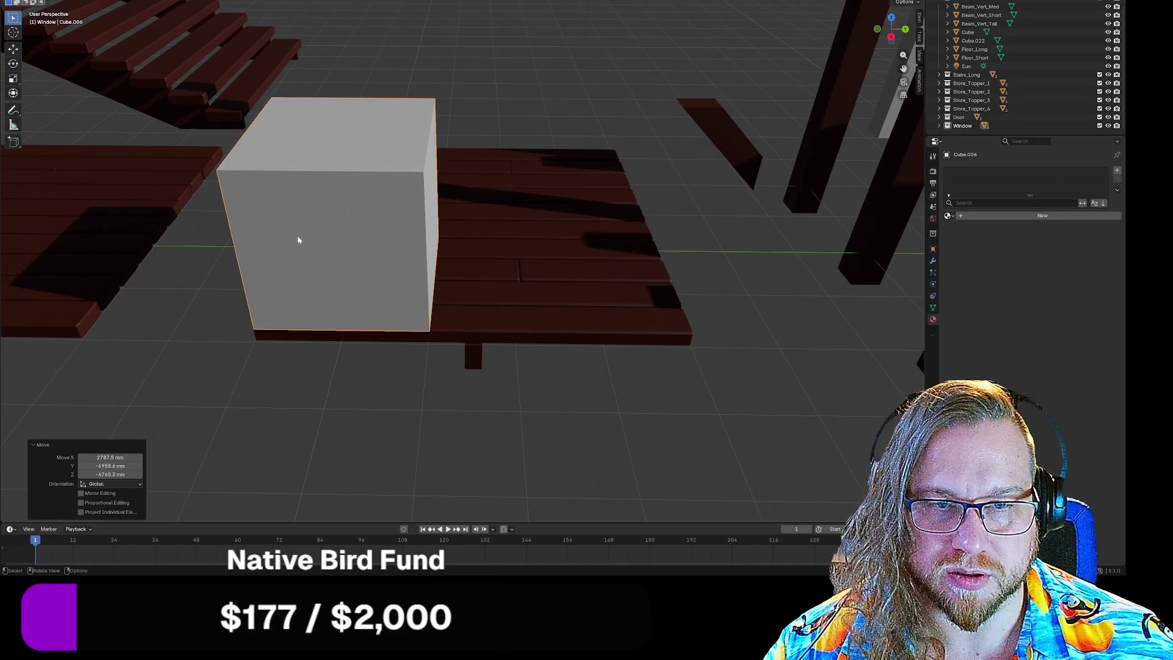
left_click(363, 132)
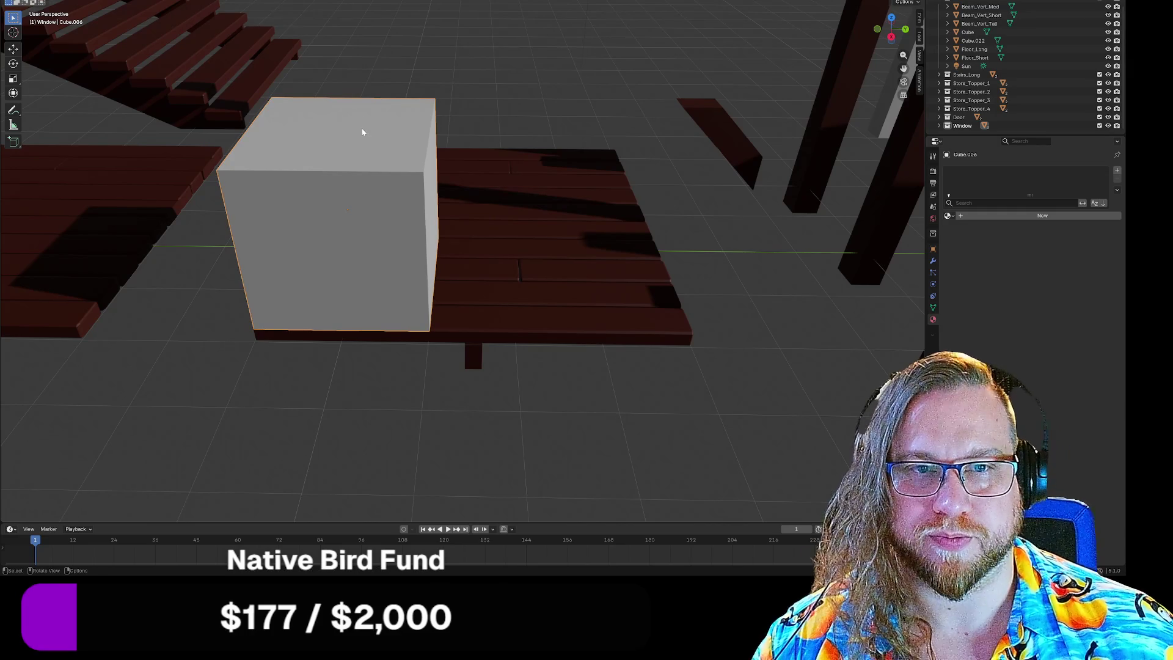
Step: Cycle the viewport shading and switch the scene to see-through X-ray view
key("shift+z")
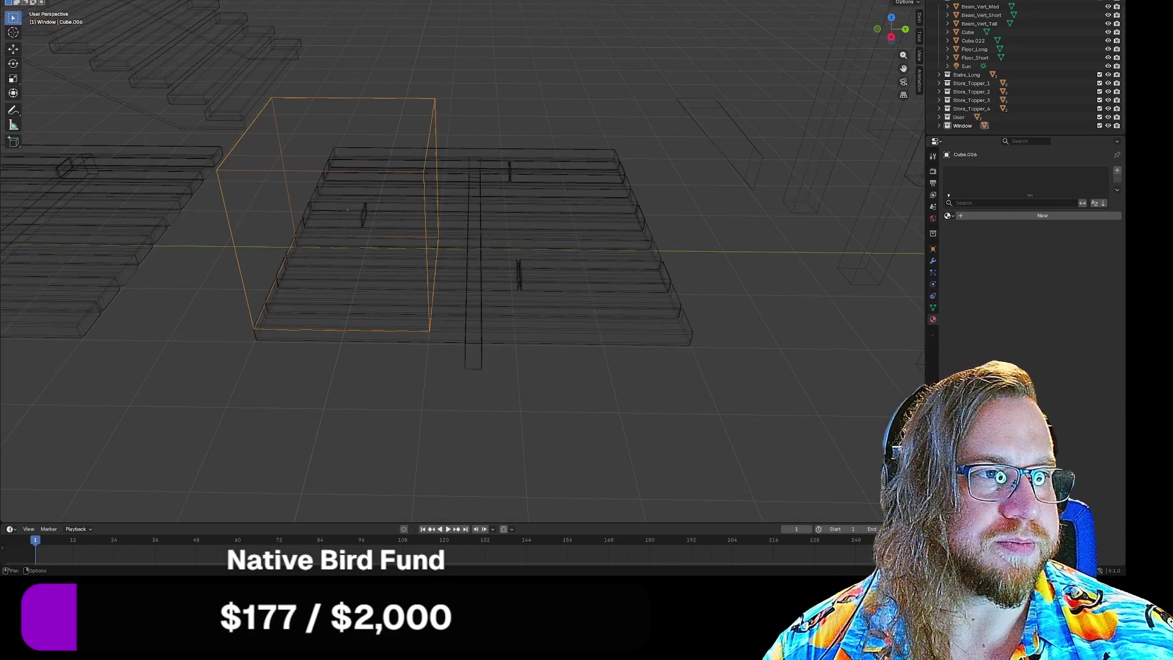
key("shift+z")
key("shift+z")
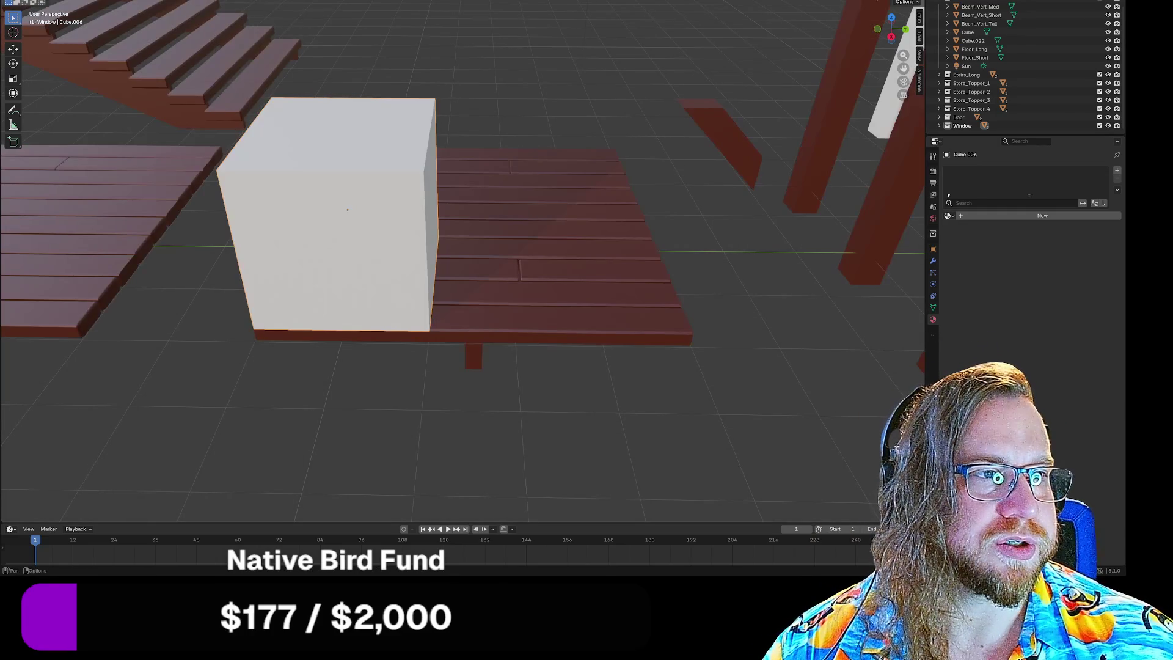
key("alt+z")
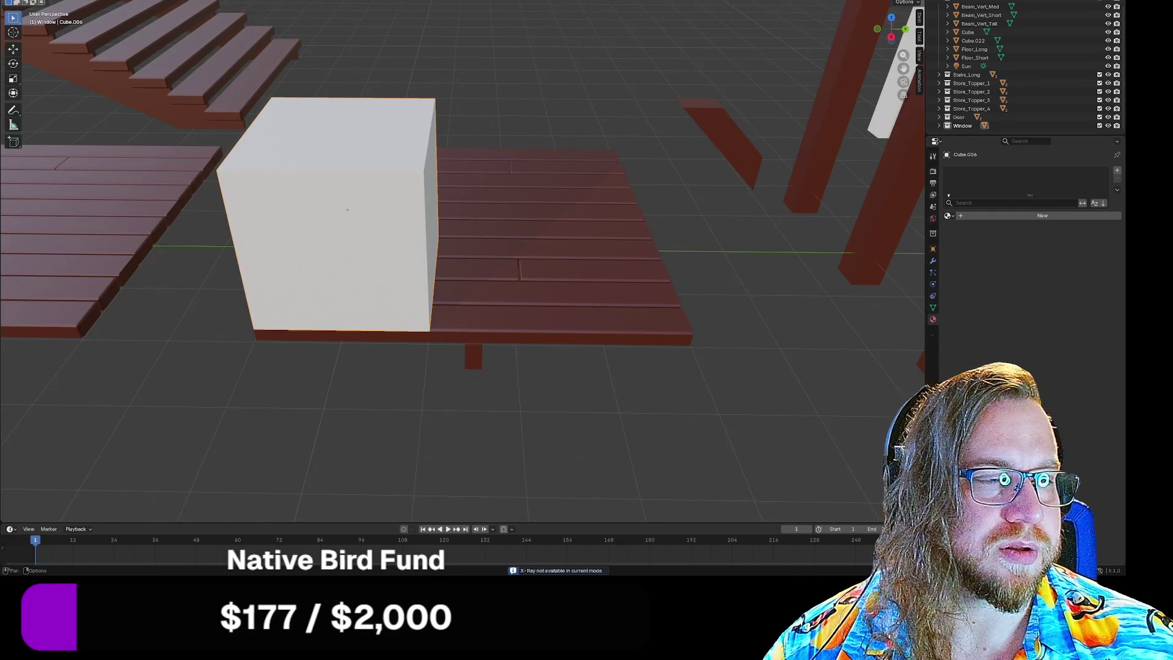
key("shift+z")
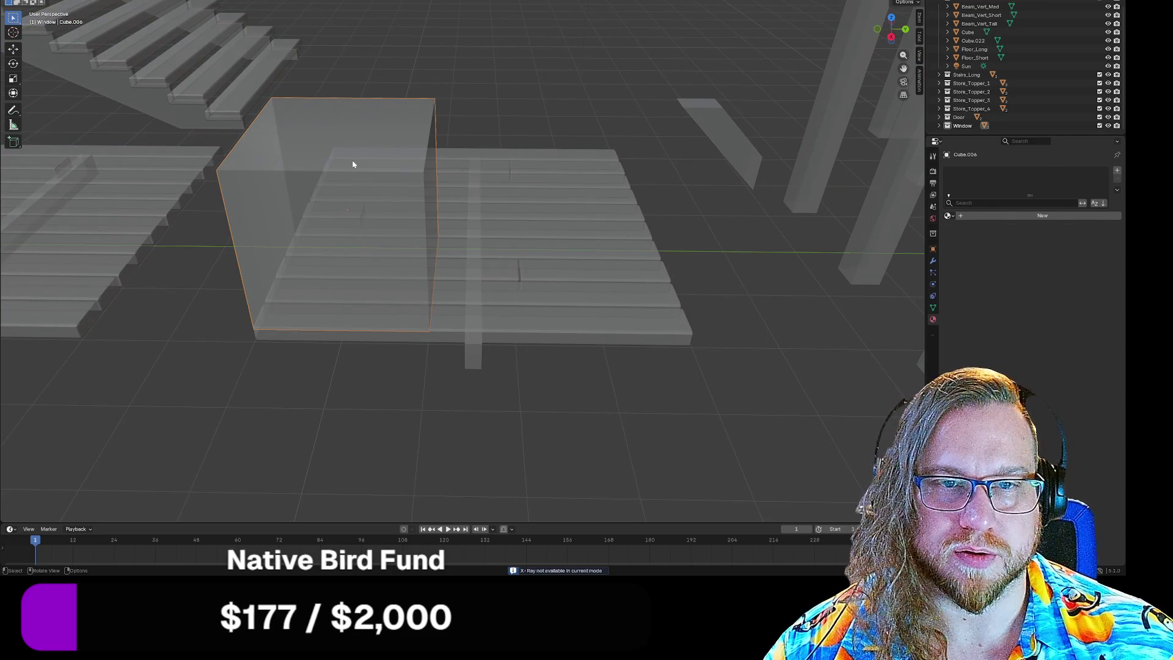
left_click(357, 183)
key("Tab")
key("l")
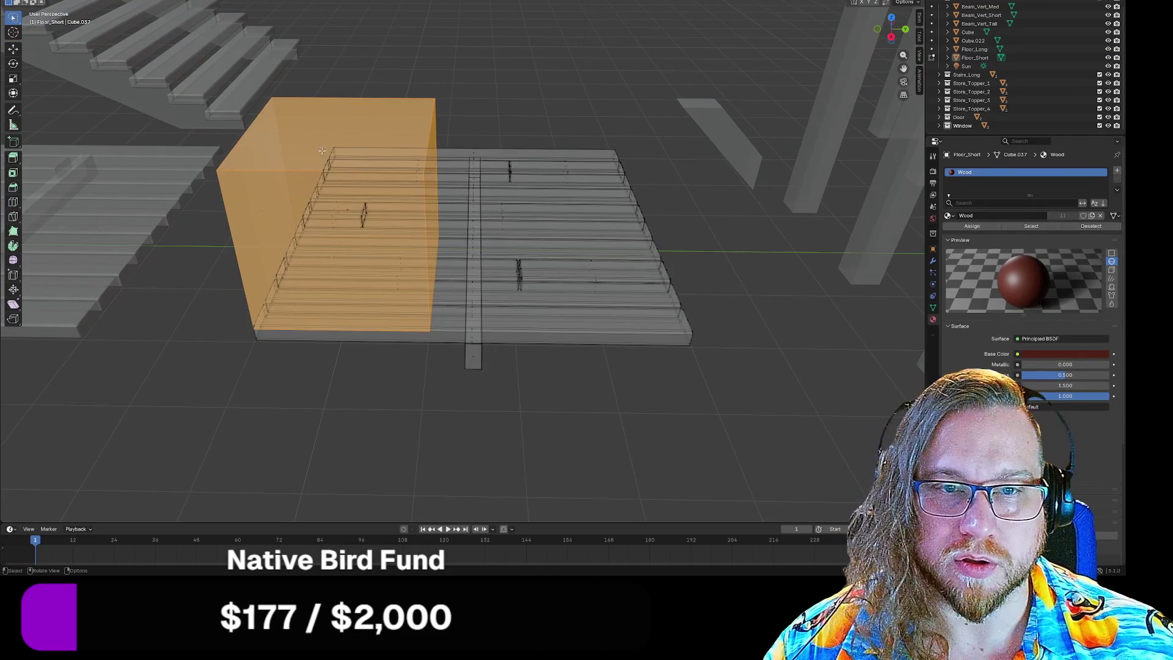
key("alt+a")
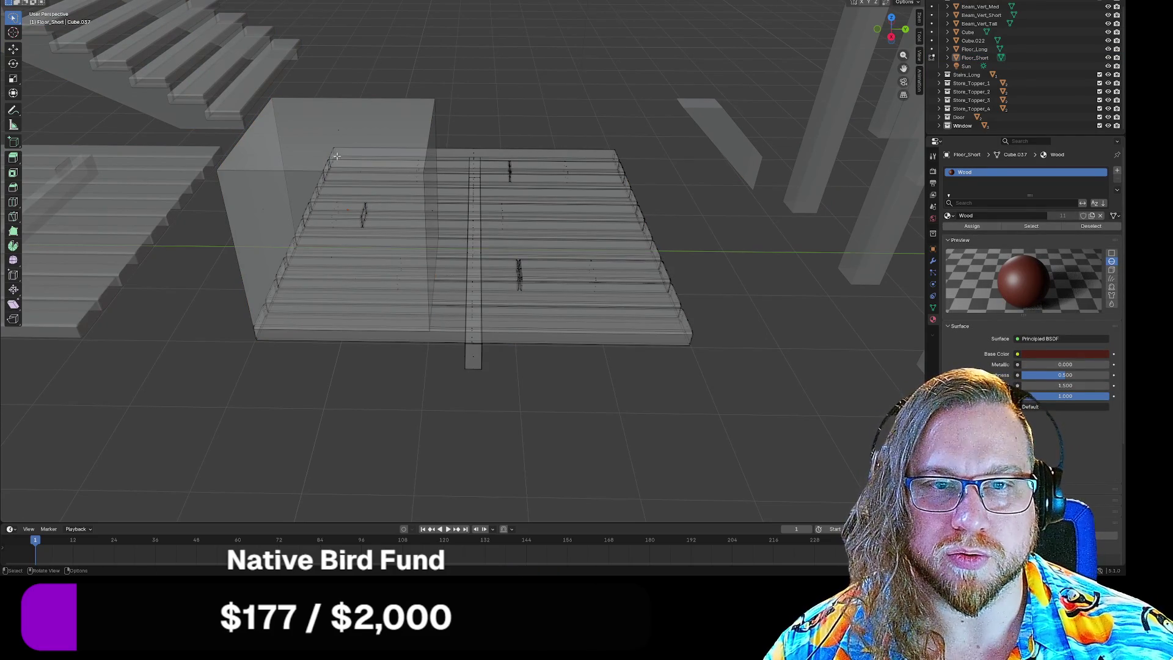
middle_click_drag(338, 155, 495, 156)
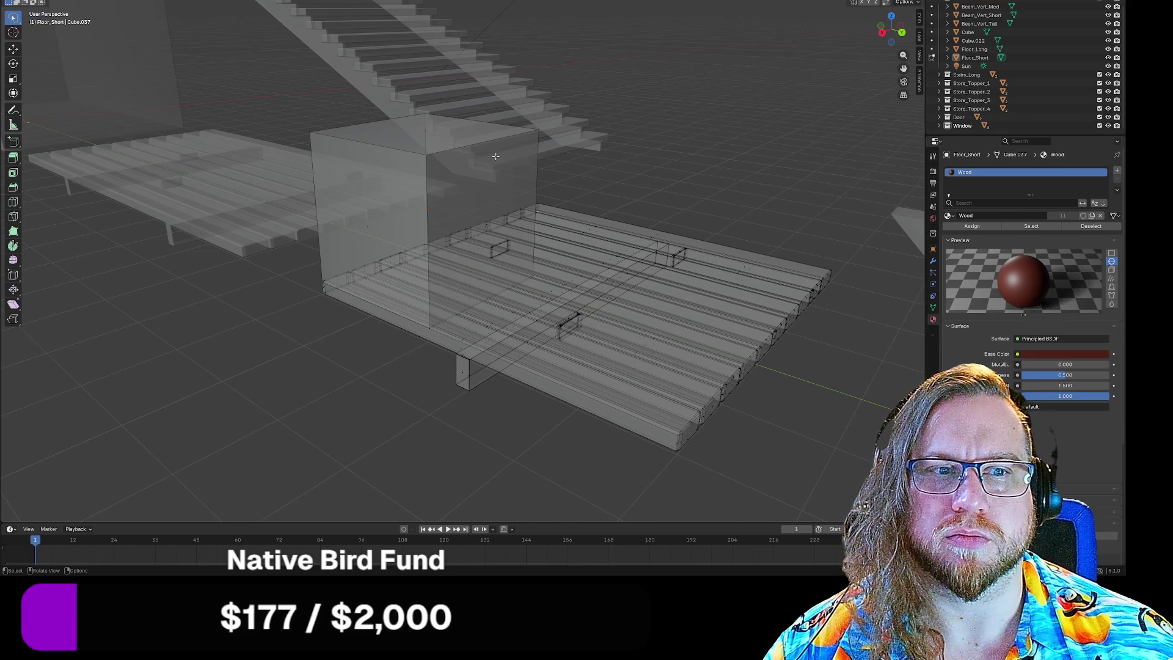
left_click(770, 339)
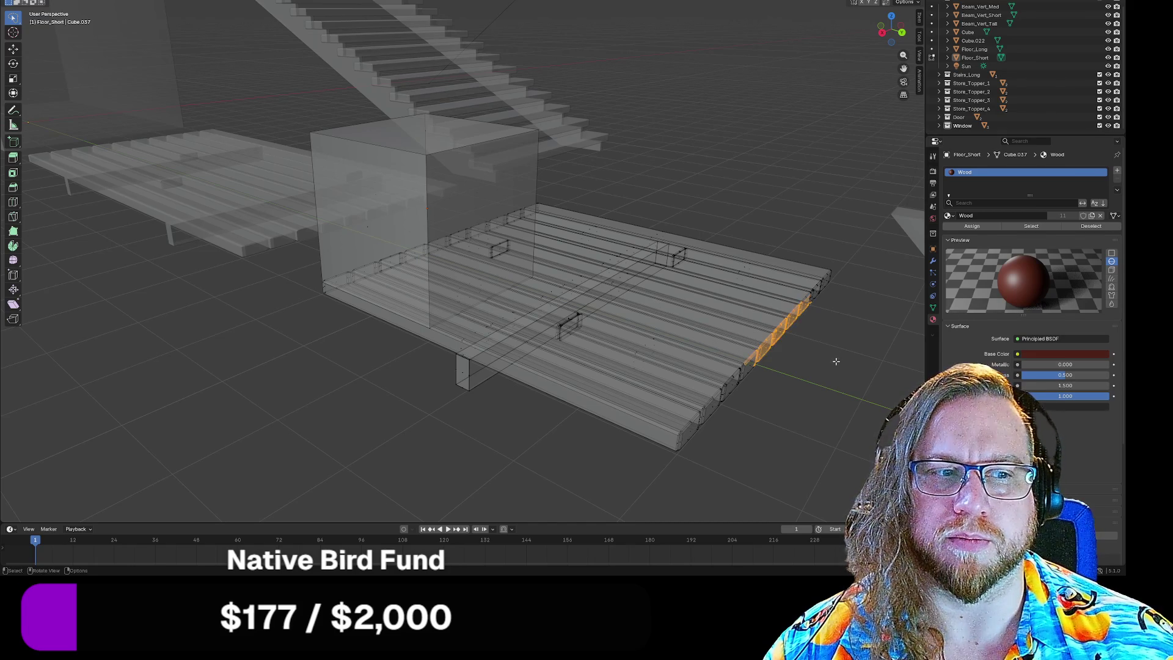
key("alt+a")
left_click(453, 174)
key("alt+a")
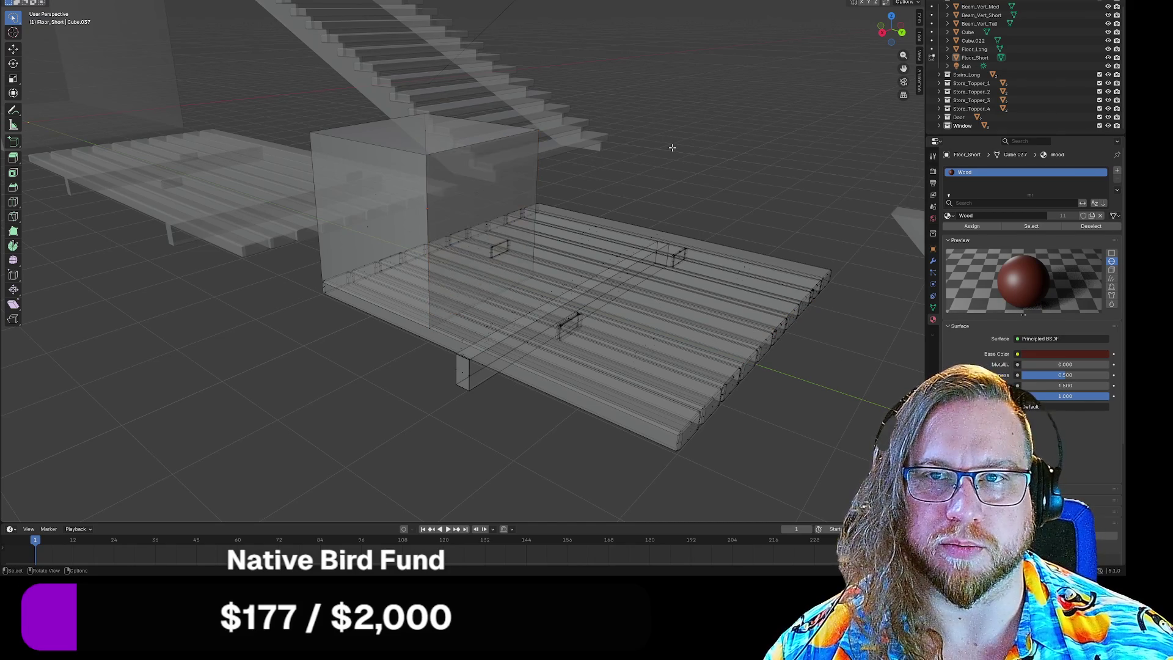
key("ctrl+z")
key("ctrl+z")
key("ctrl+z")
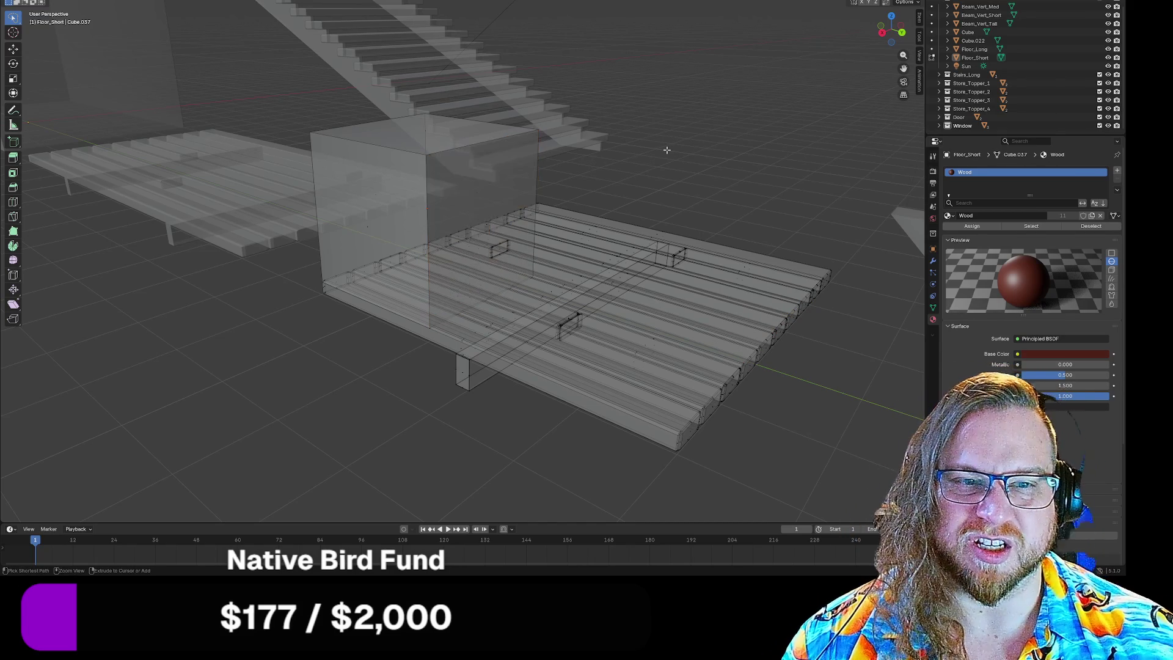
key("ctrl+z")
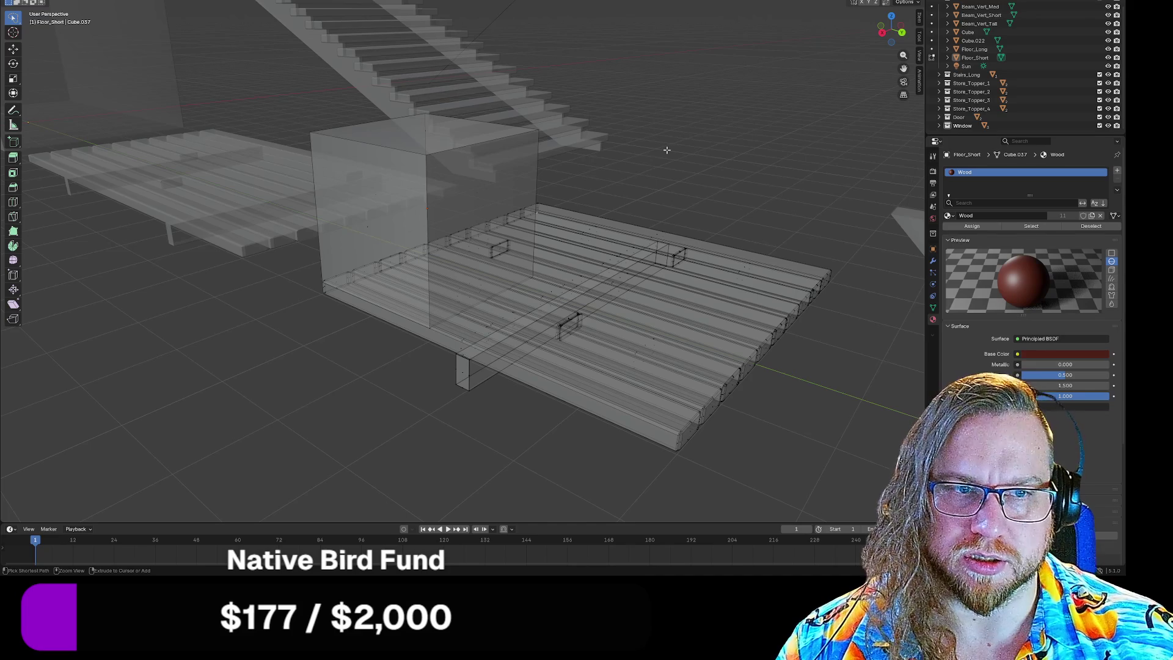
key("ctrl+z")
key("ctrl+z")
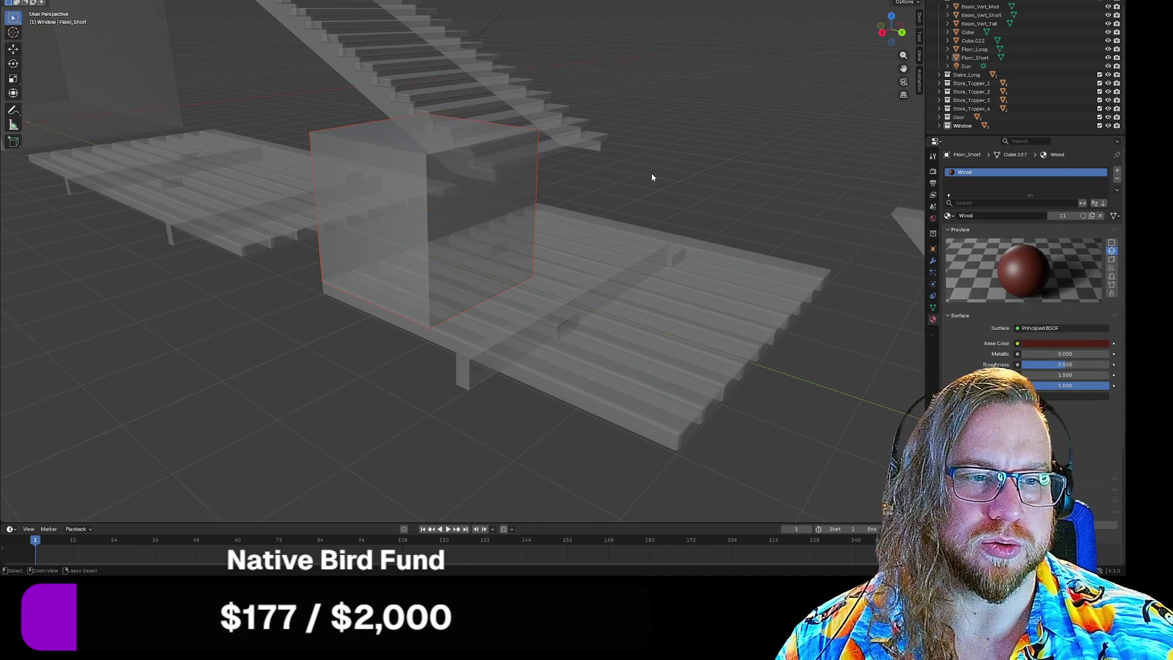
left_click(649, 265)
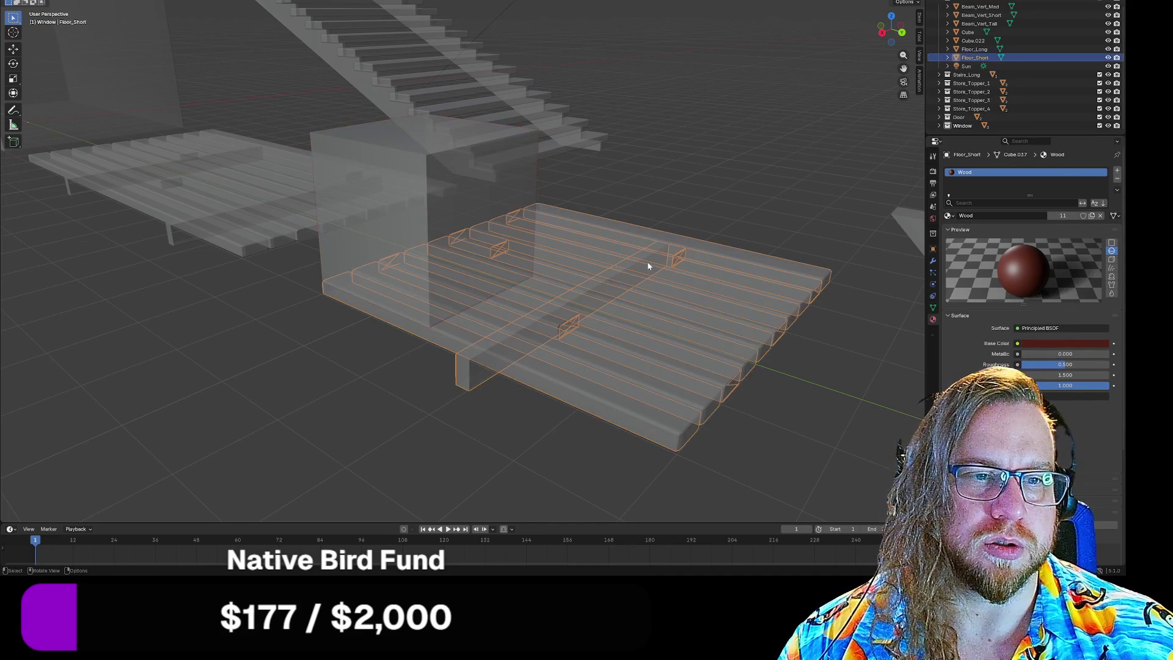
left_click(411, 146)
middle_click_drag(621, 137, 642, 145)
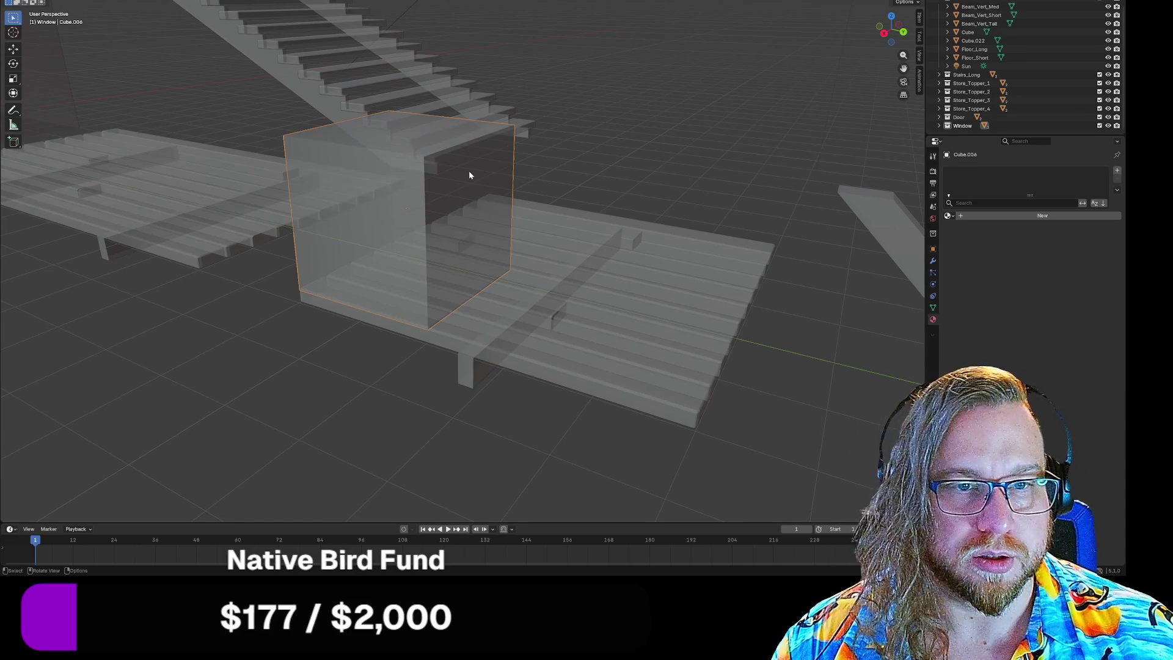
Step: In Edit Mode, move the cube's right face 1700 mm along X
key("Tab")
key("alt+a")
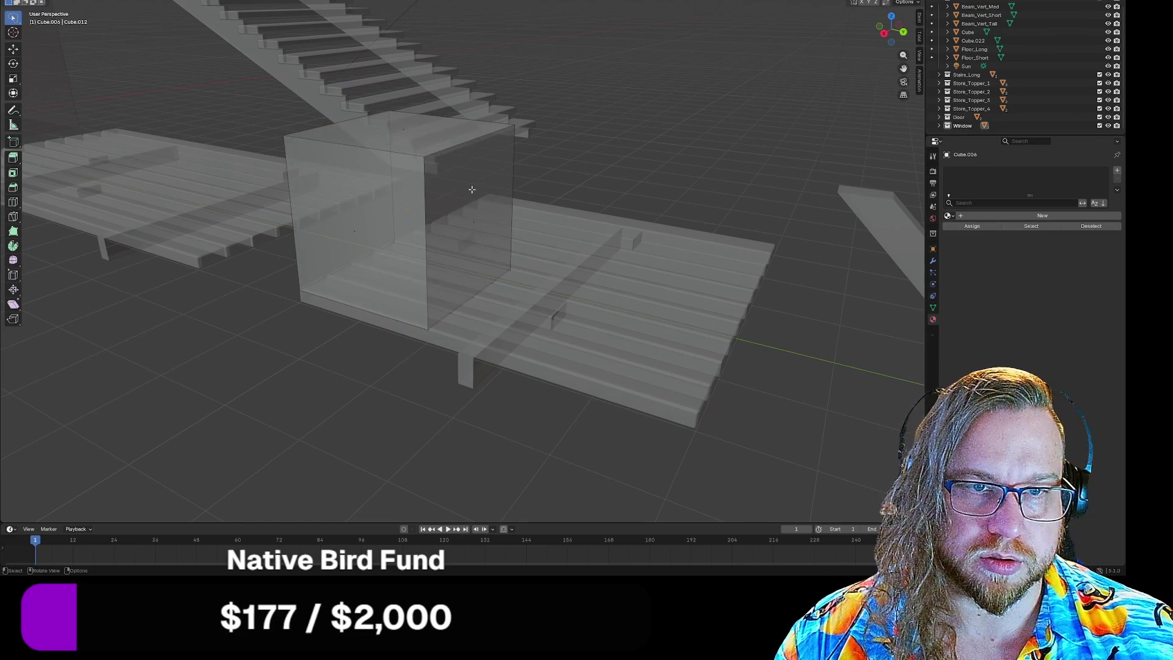
left_click(451, 187)
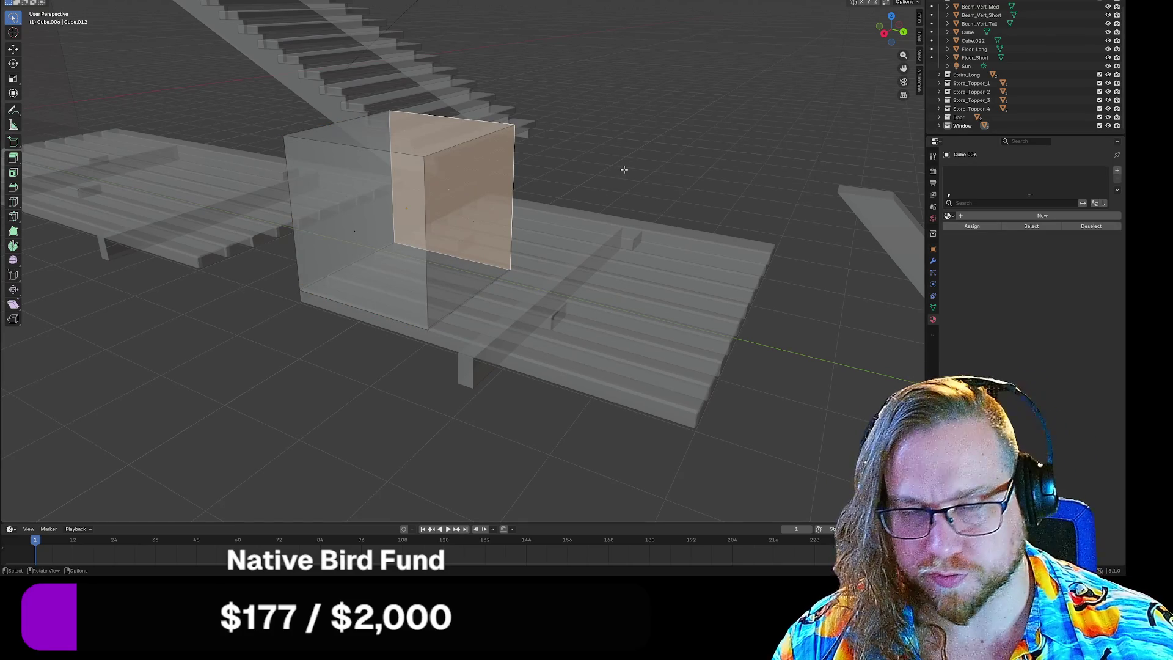
key("g")
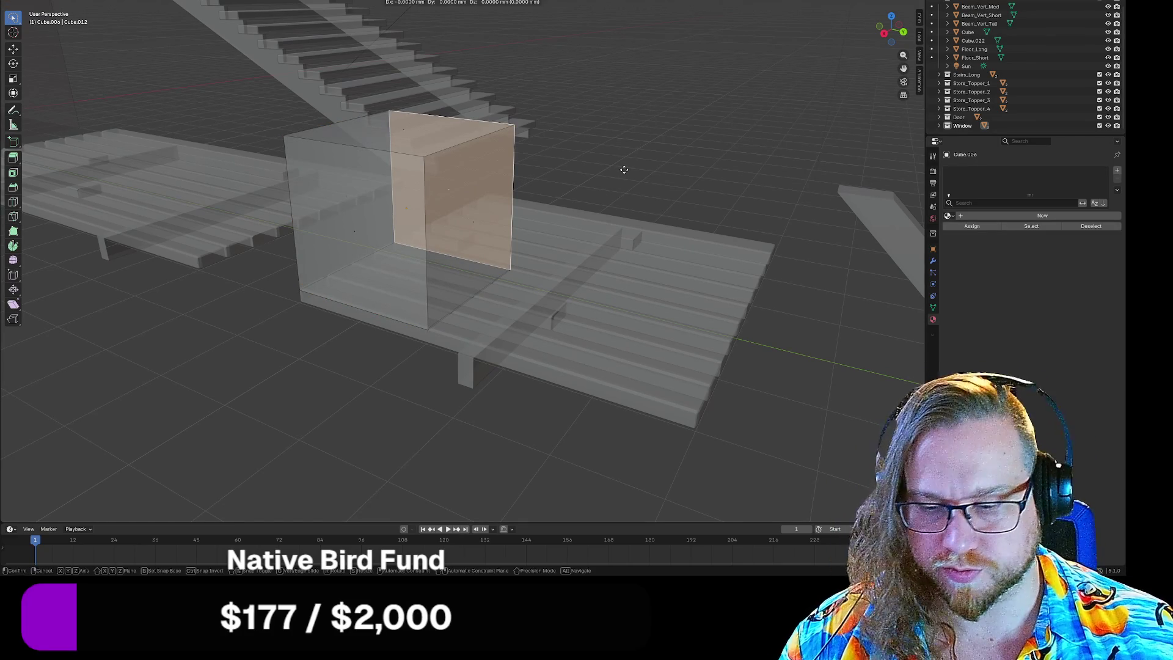
key("x")
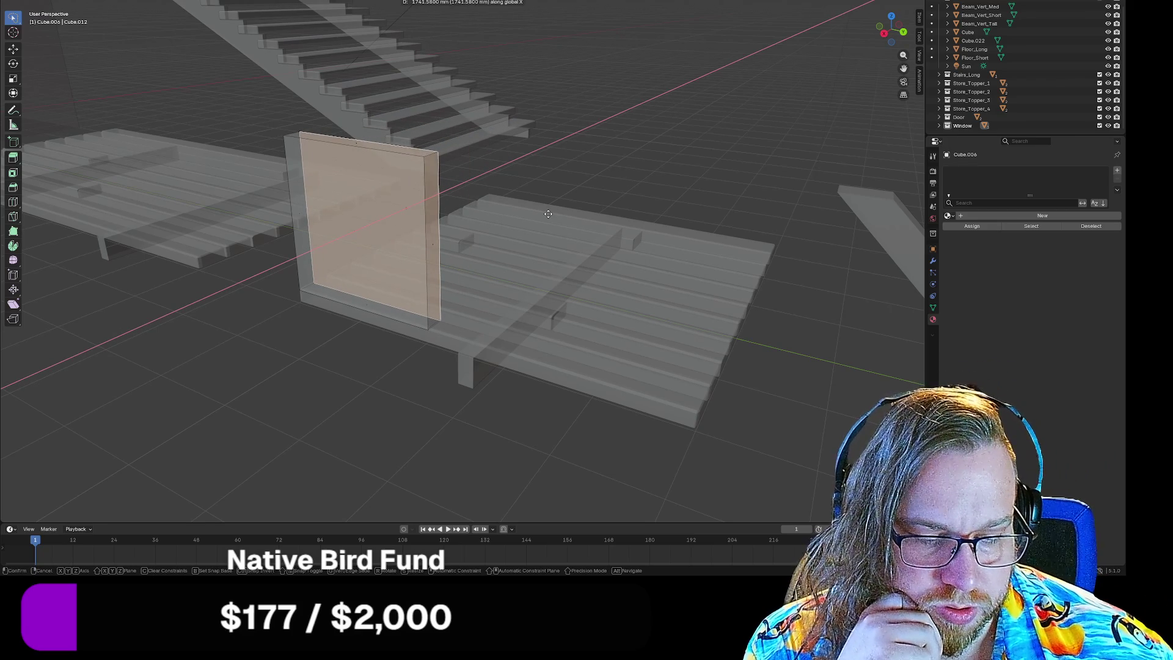
type("1700")
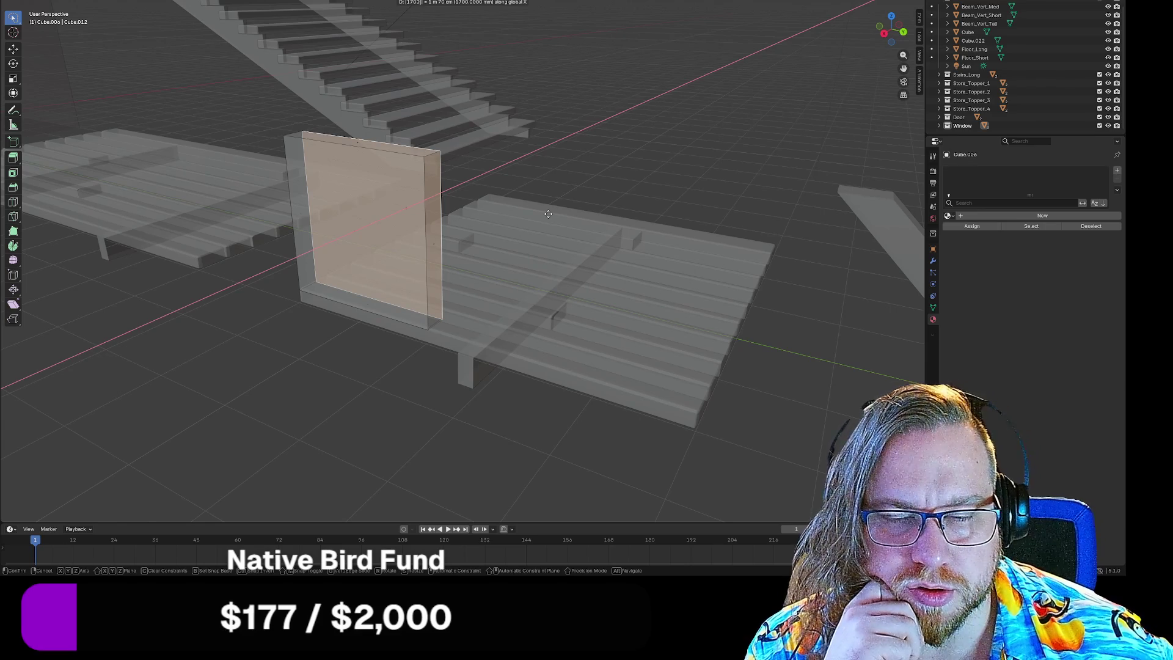
key("Return")
Step: Select the wall's thin side face and start moving it freely to widen the wall
mouse_move(612, 148)
middle_mouse_down()
mouse_move(697, 192)
mouse_move(485, 228)
middle_mouse_up()
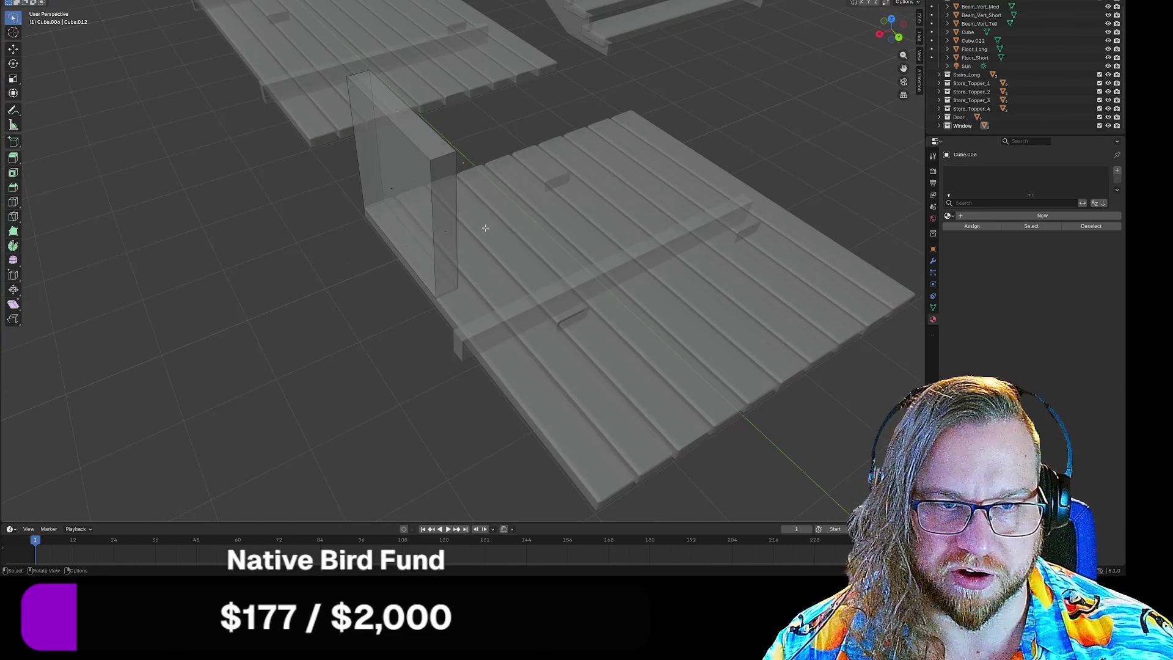
left_click(444, 233)
middle_click_drag(437, 413, 469, 385)
key("g")
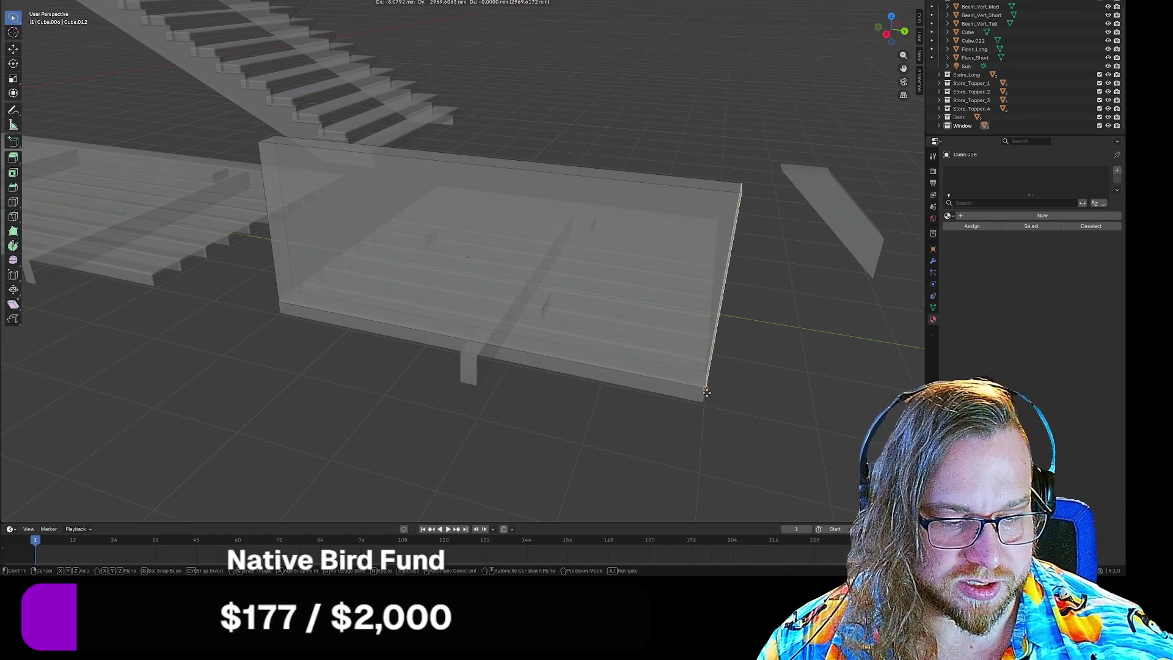
type("-8")
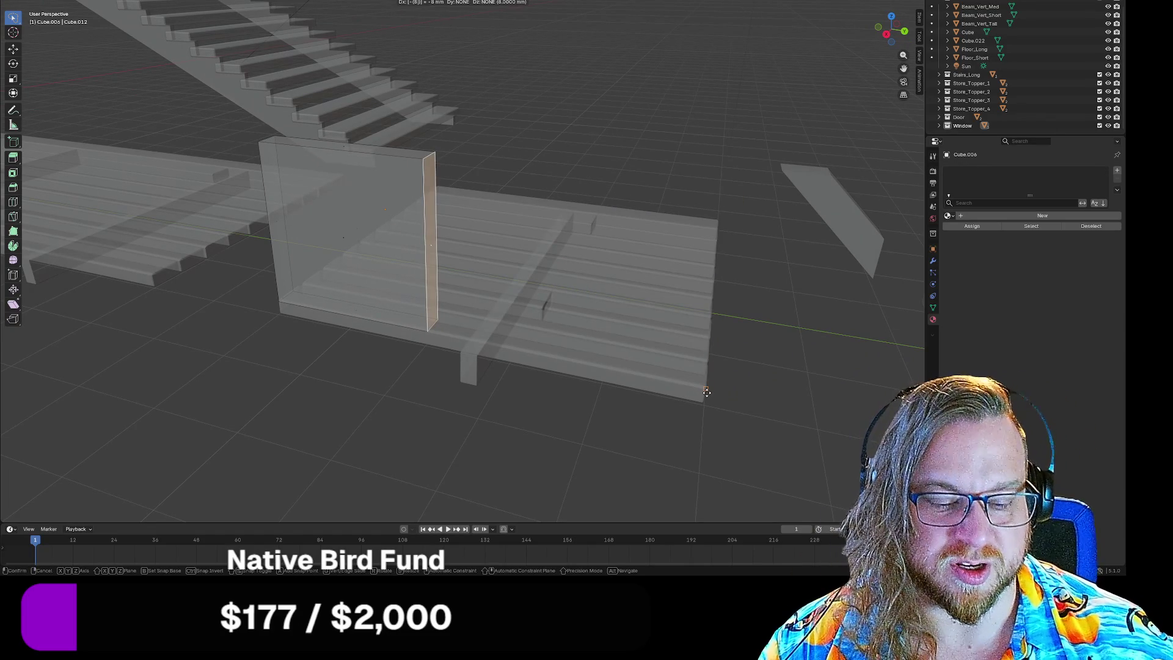
key("BackSpace")
key("BackSpace")
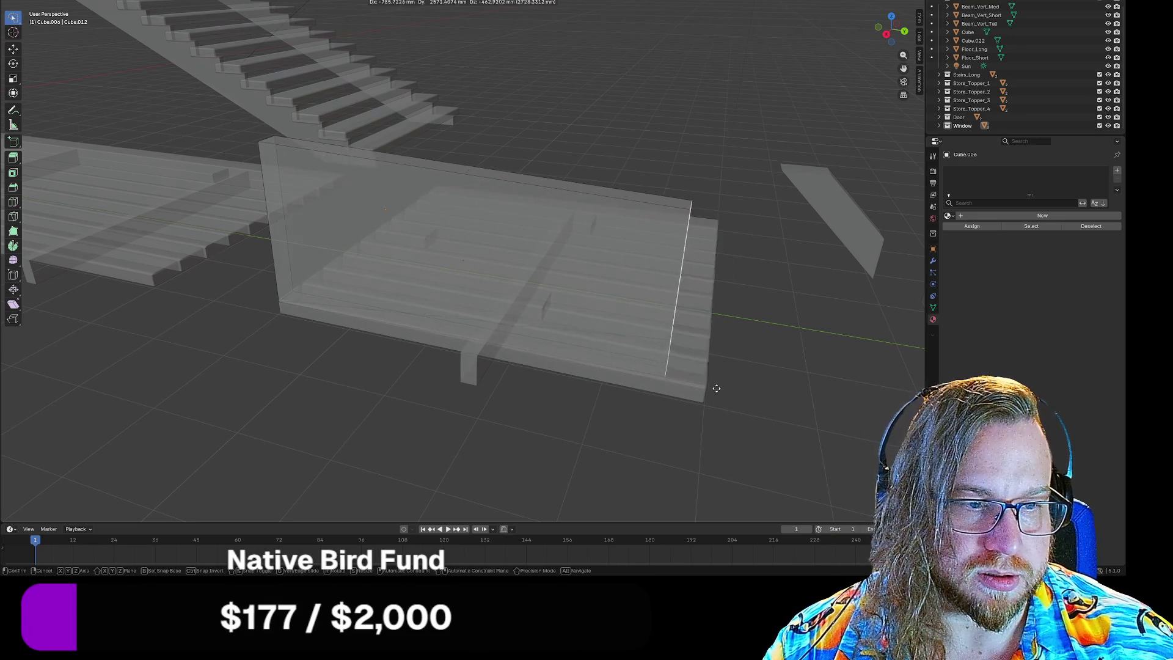
Step: Snap the wall edge onto the corner vertex, then undo that edge move
key("ctrl")
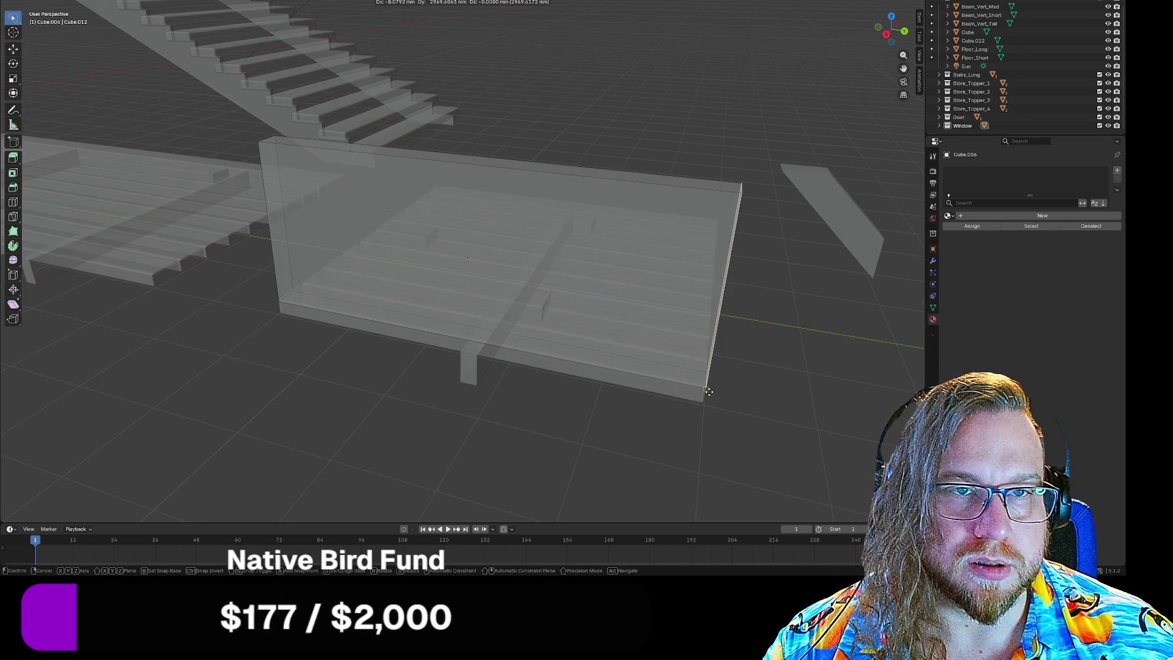
left_click(709, 391)
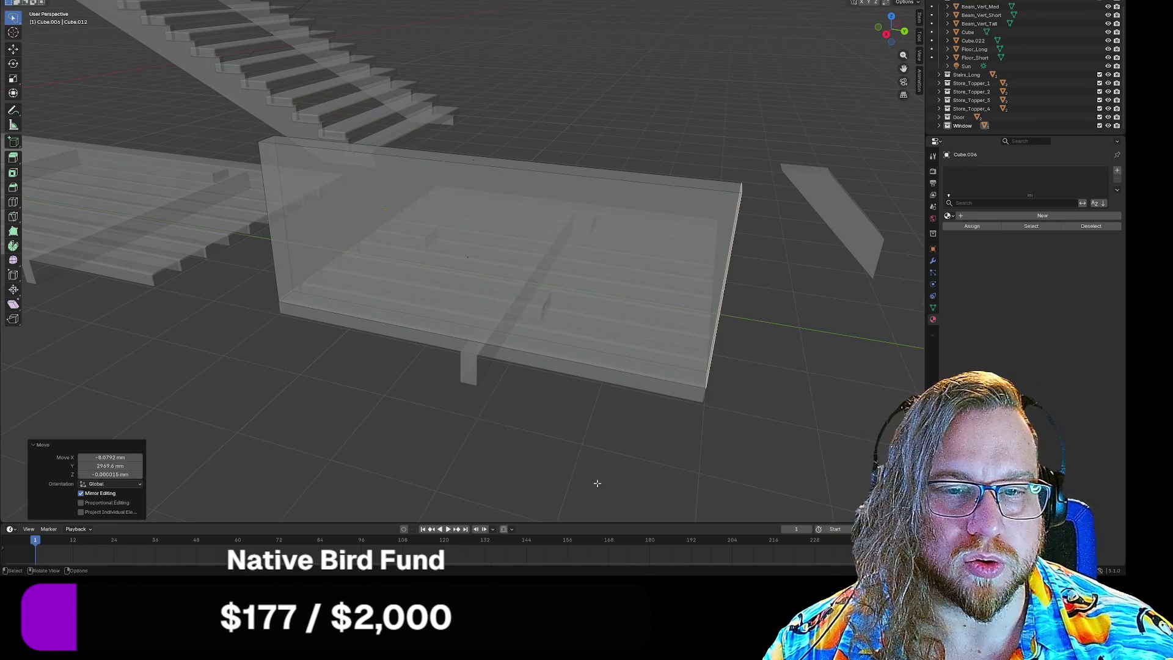
mouse_move(598, 482)
middle_mouse_down()
mouse_move(668, 440)
mouse_move(696, 458)
mouse_move(686, 479)
mouse_move(626, 484)
mouse_move(602, 471)
mouse_move(611, 463)
middle_mouse_up()
scroll(632, 487, "up", 5)
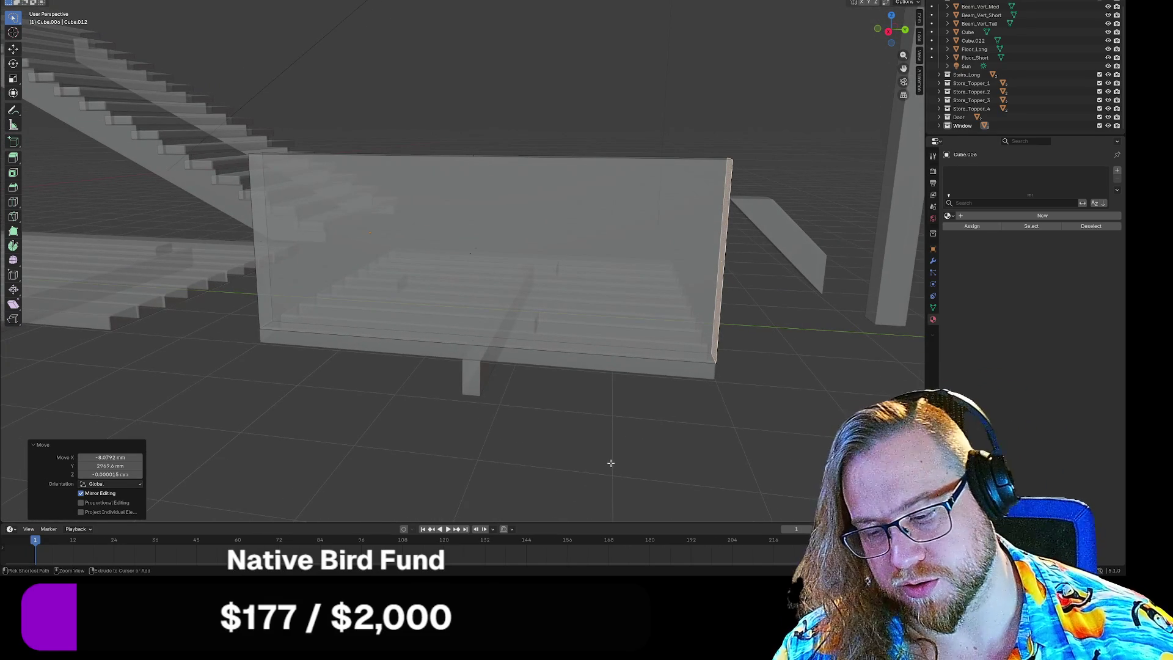
key("ctrl+z")
middle_click_drag(581, 469, 573, 439)
Step: Select all of the wall's geometry and move it 1700 mm along X
key("a")
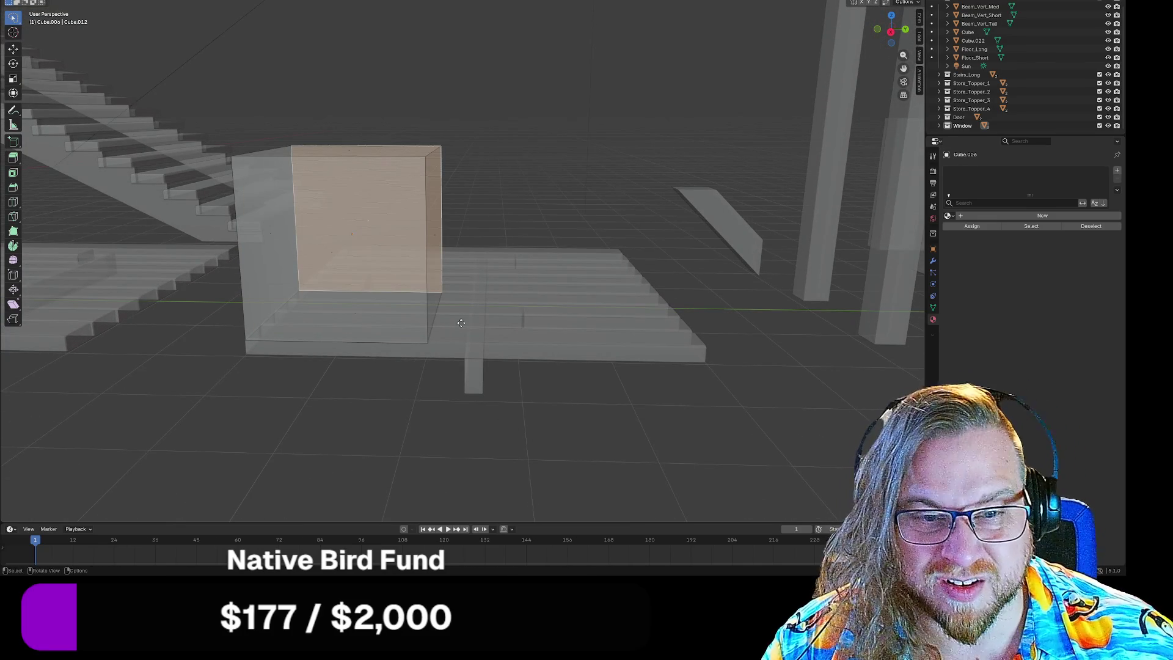
key("g")
key("x")
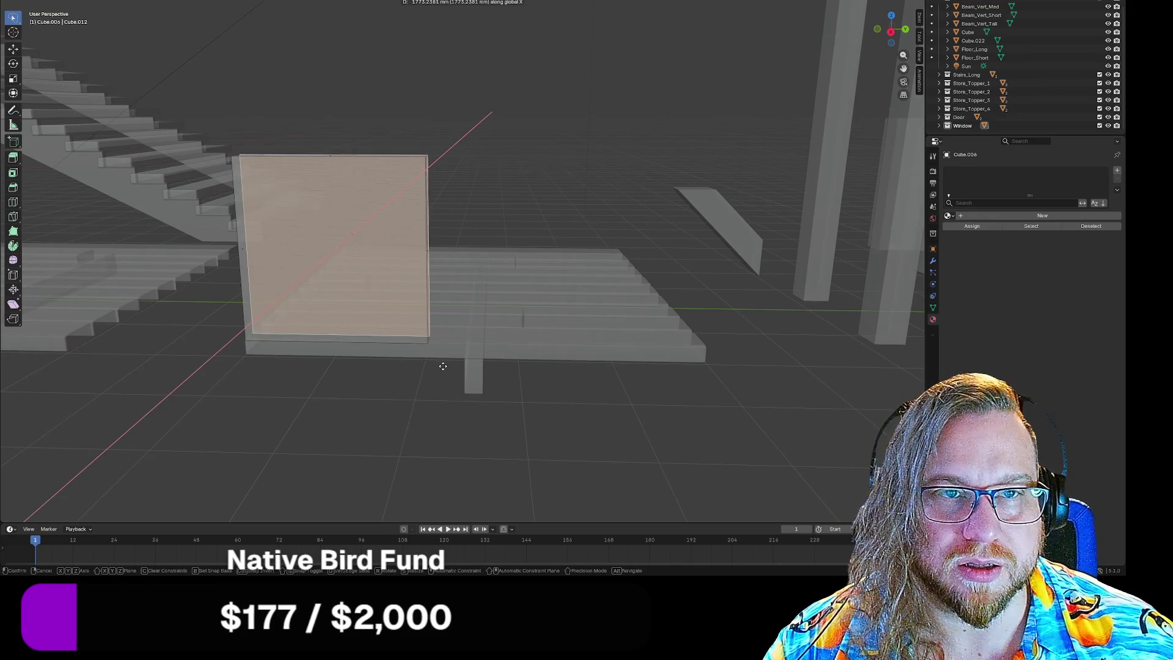
type("1700")
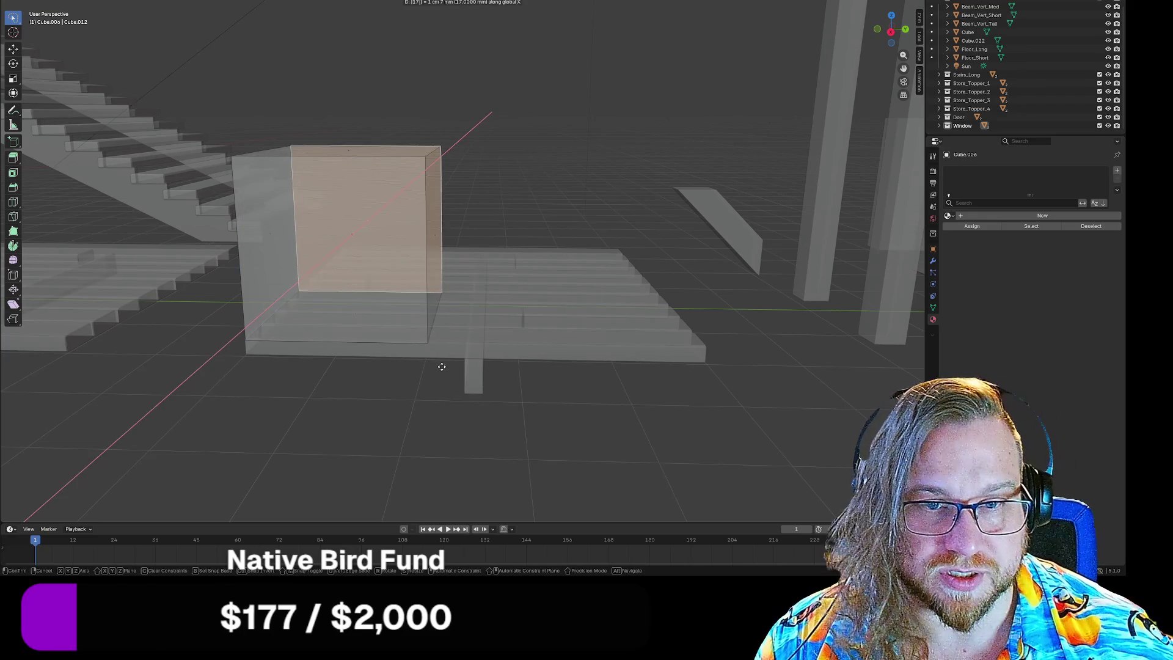
key("Return")
Step: Stretch the wall's narrow end face 3000 mm along Y
mouse_move(339, 452)
middle_mouse_down()
mouse_move(247, 441)
mouse_move(330, 437)
mouse_move(342, 495)
mouse_move(312, 470)
middle_mouse_up()
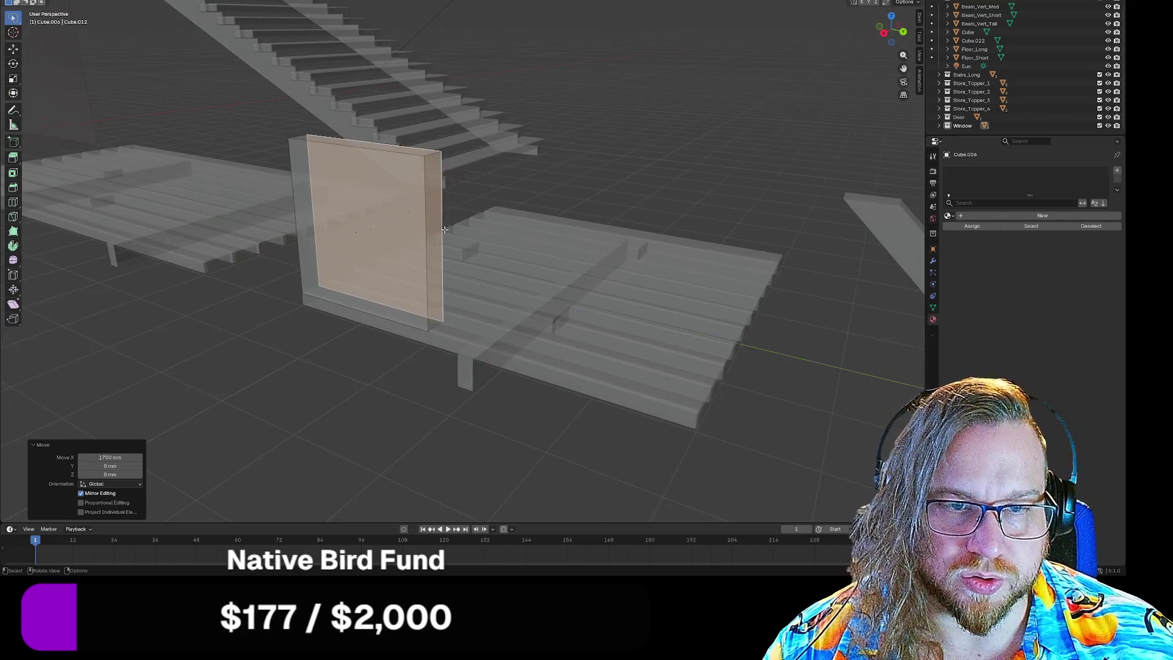
left_click(433, 244)
key("g")
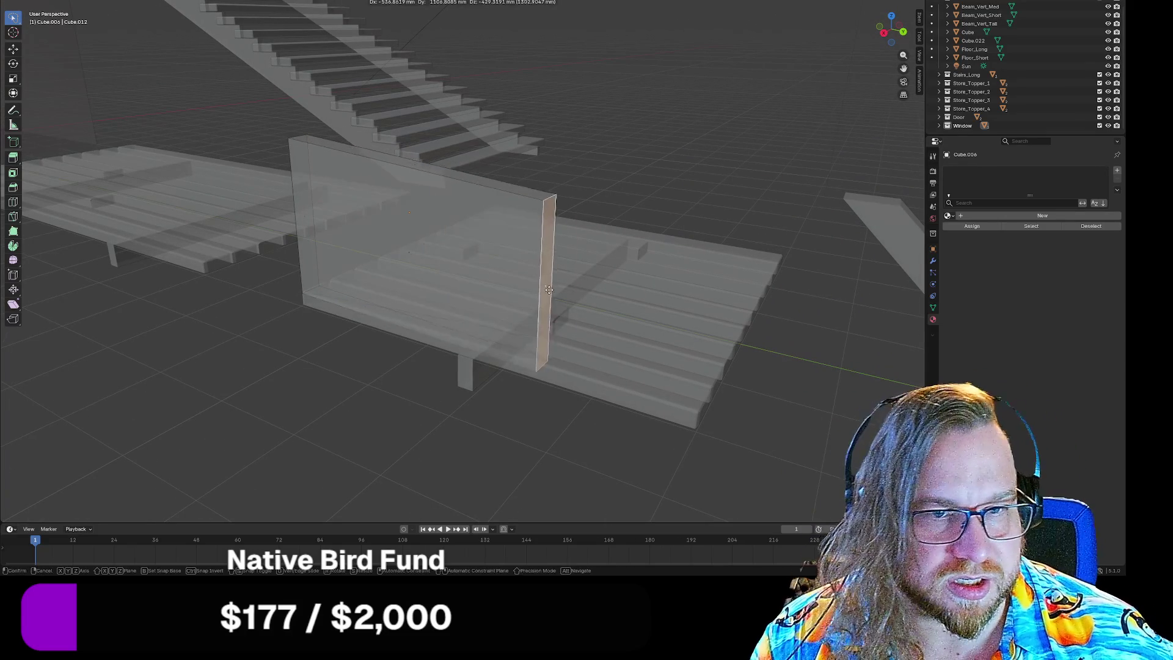
type("y")
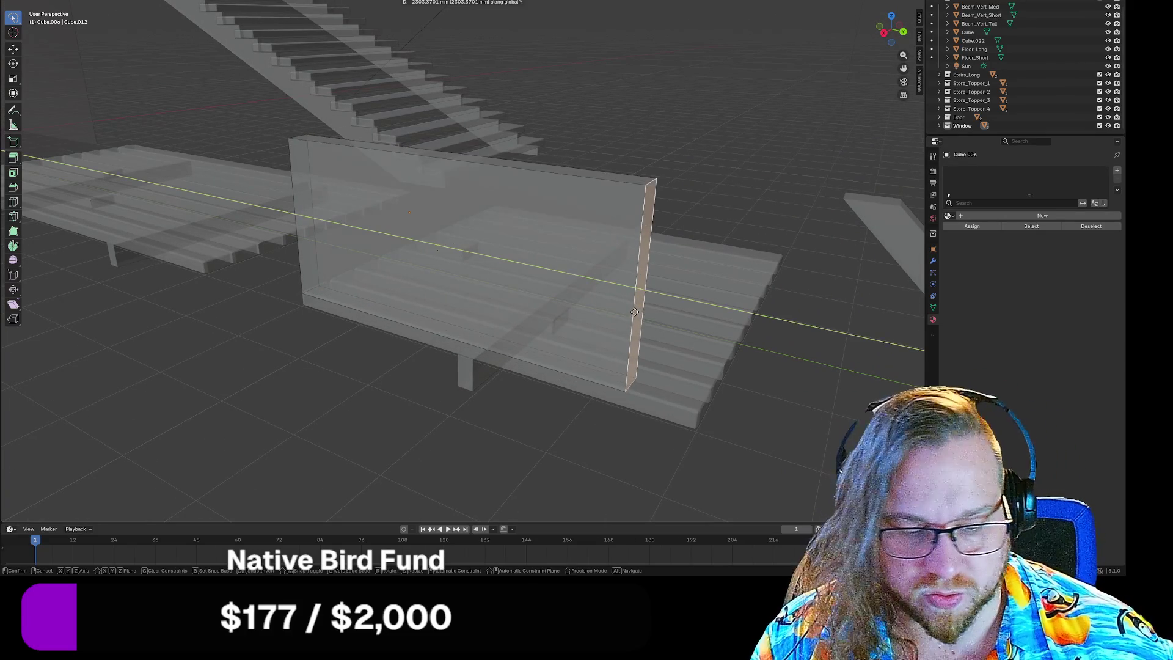
type("3000")
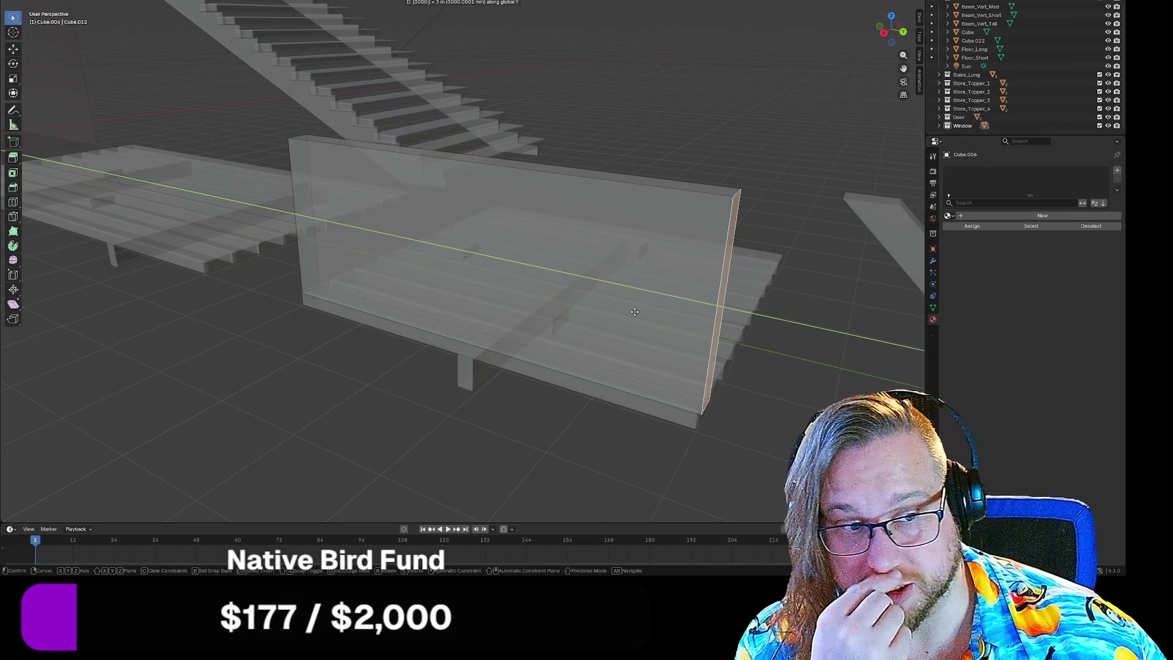
key("Return")
middle_click_drag(410, 472, 492, 439)
Step: In Object Mode, nudge the glass panel along Y in two moves, ending at -18.792 mm
key("Tab")
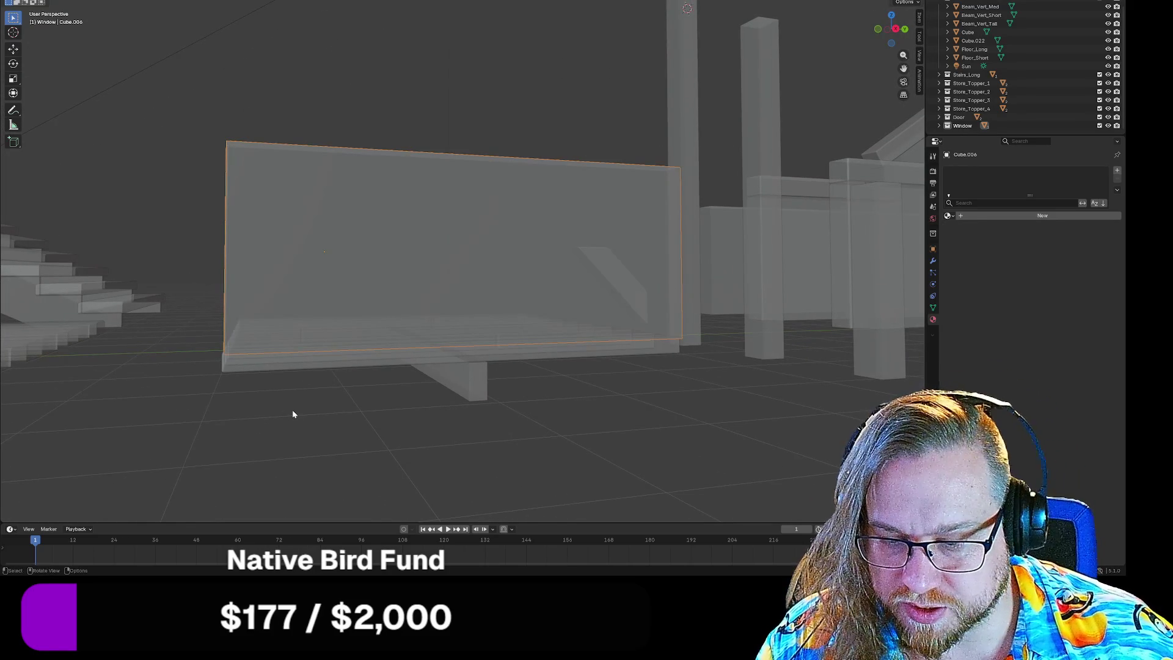
key("g")
key("y")
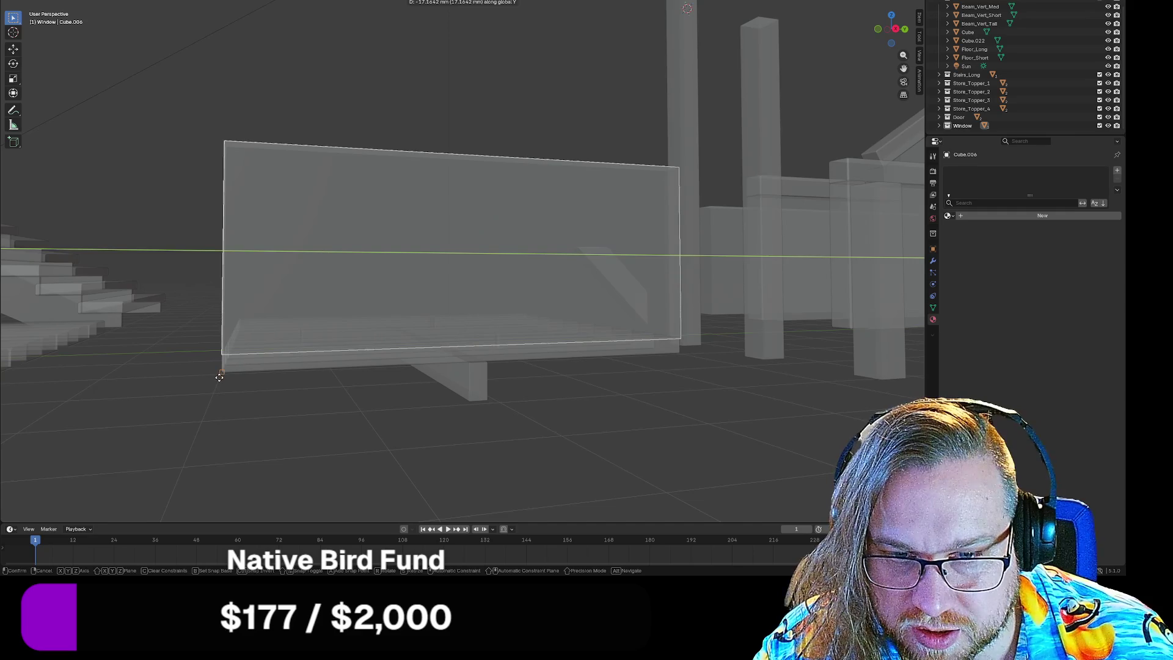
left_click(220, 377)
mouse_move(269, 433)
middle_mouse_down()
mouse_move(419, 450)
mouse_move(361, 442)
mouse_move(406, 453)
mouse_move(474, 267)
middle_mouse_up()
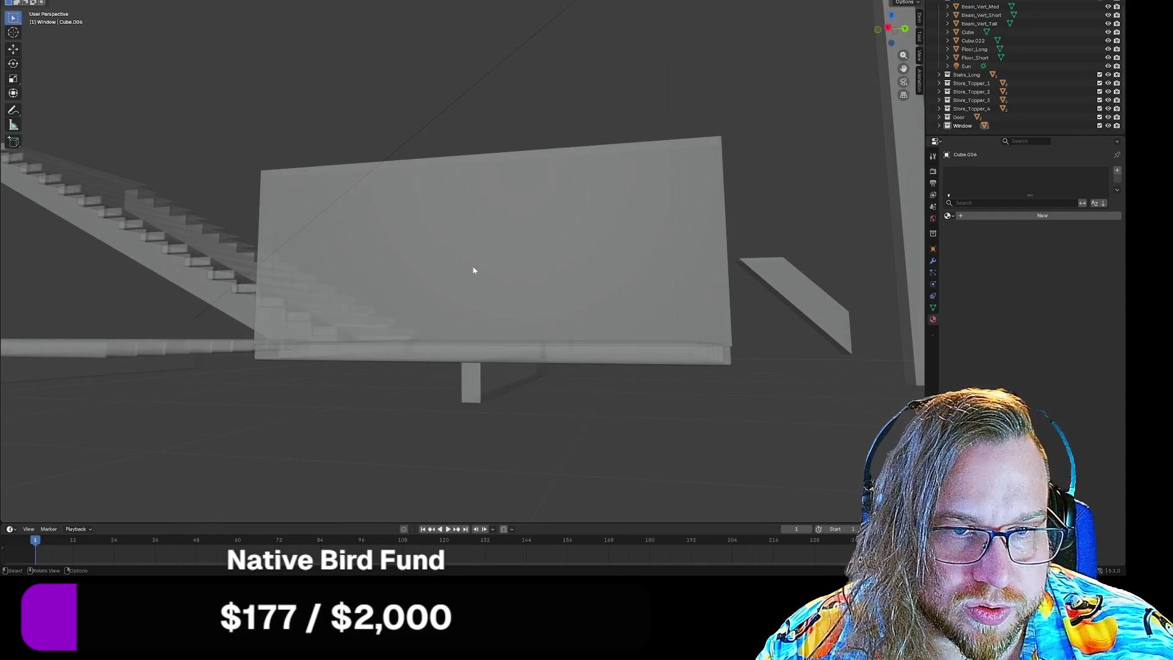
key("g")
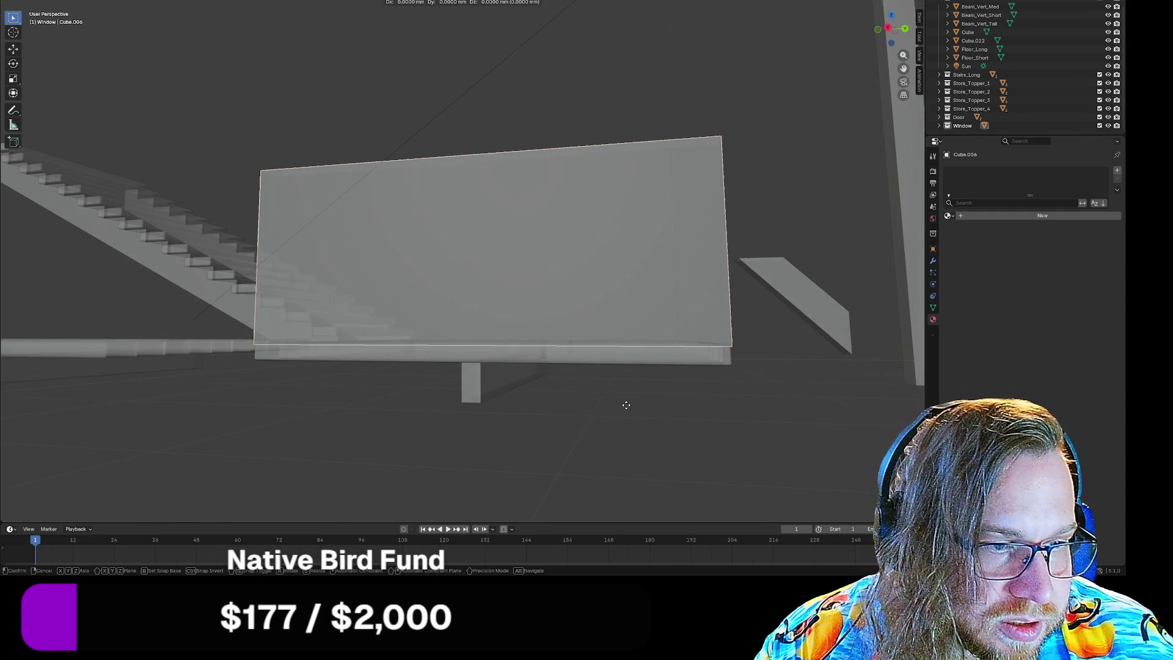
key("y")
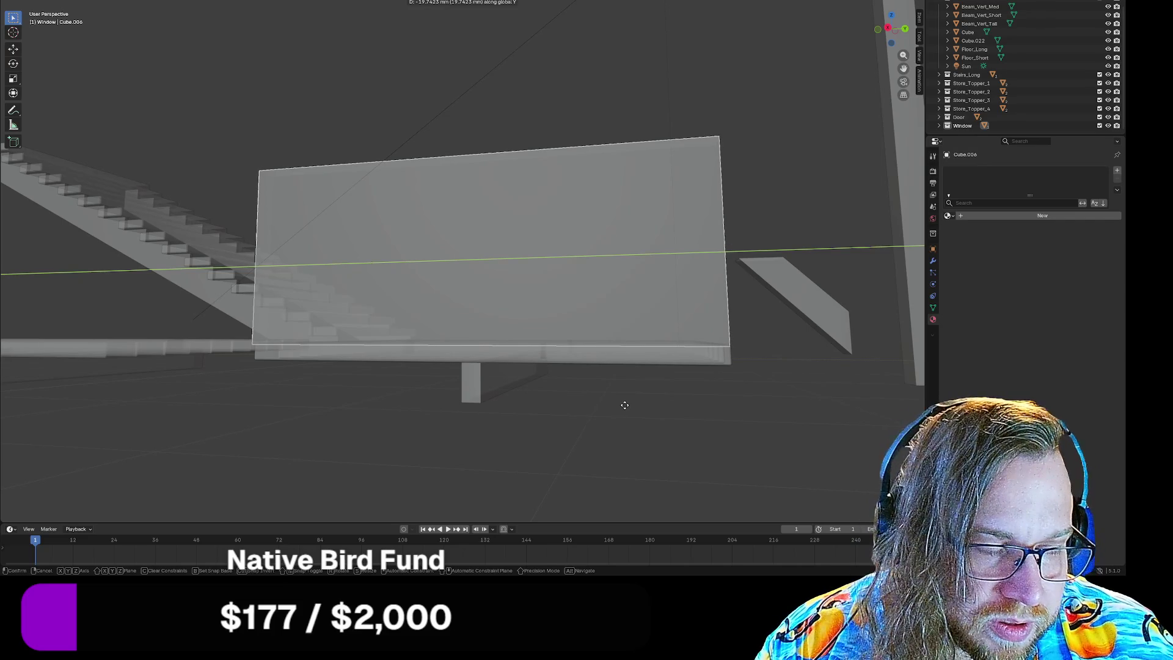
left_click(624, 405)
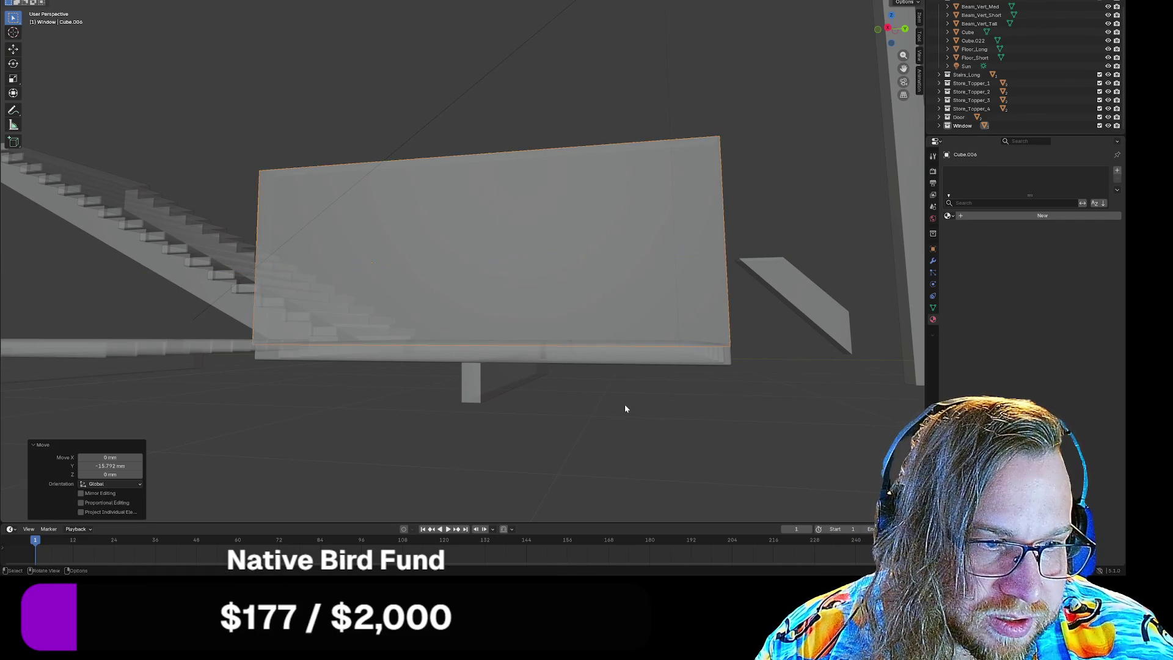
mouse_move(625, 405)
middle_mouse_down()
mouse_move(637, 419)
mouse_move(607, 420)
mouse_move(647, 401)
mouse_move(720, 416)
mouse_move(735, 437)
mouse_move(762, 426)
middle_mouse_up()
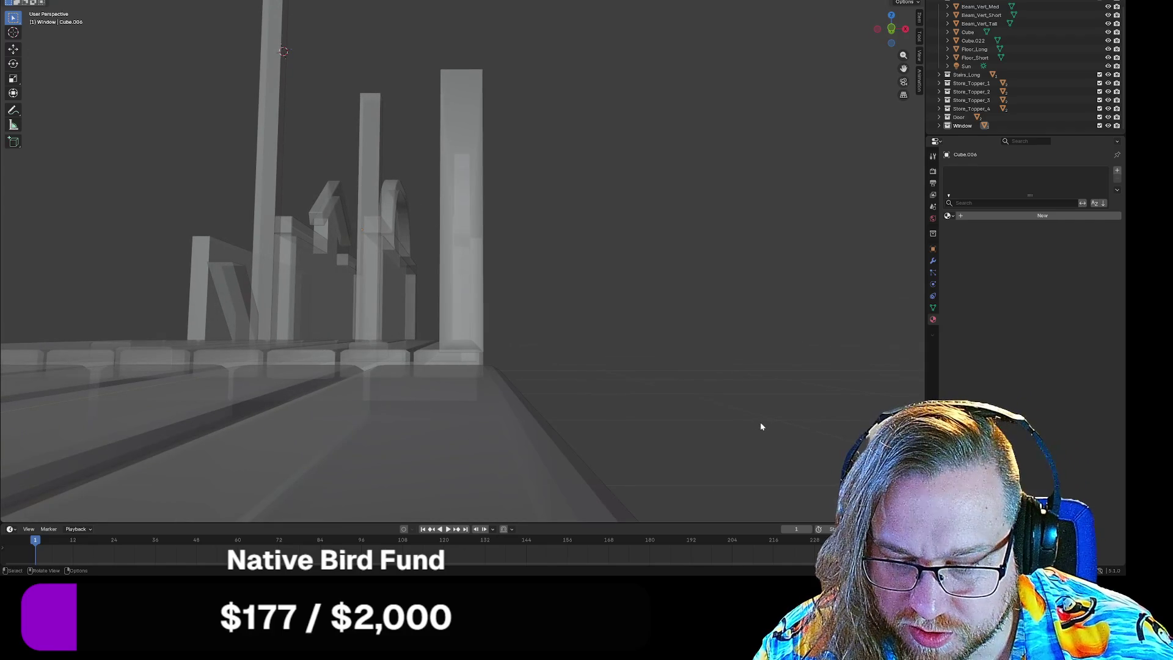
key("z")
key("Escape")
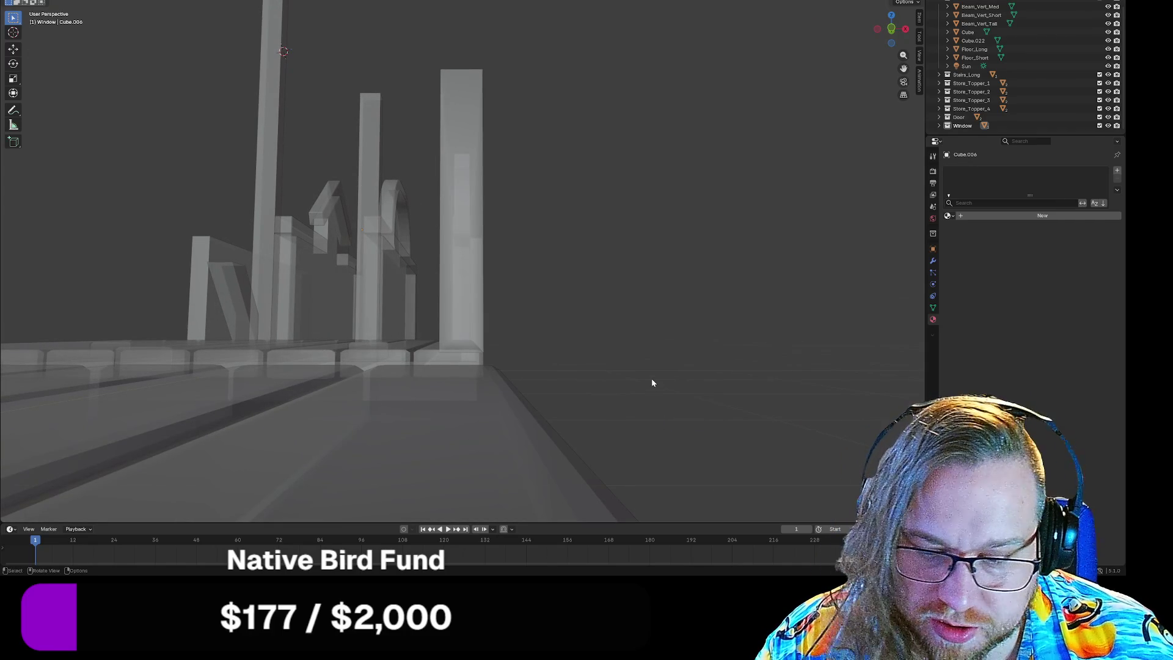
left_click(460, 221)
key("h")
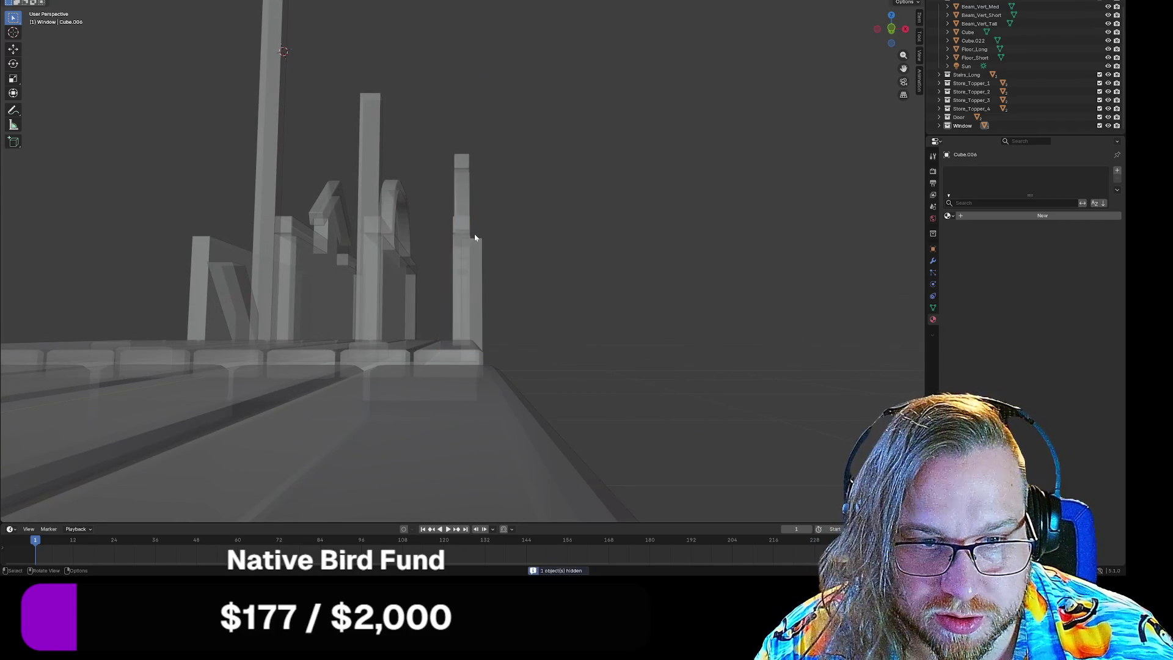
key("alt+h")
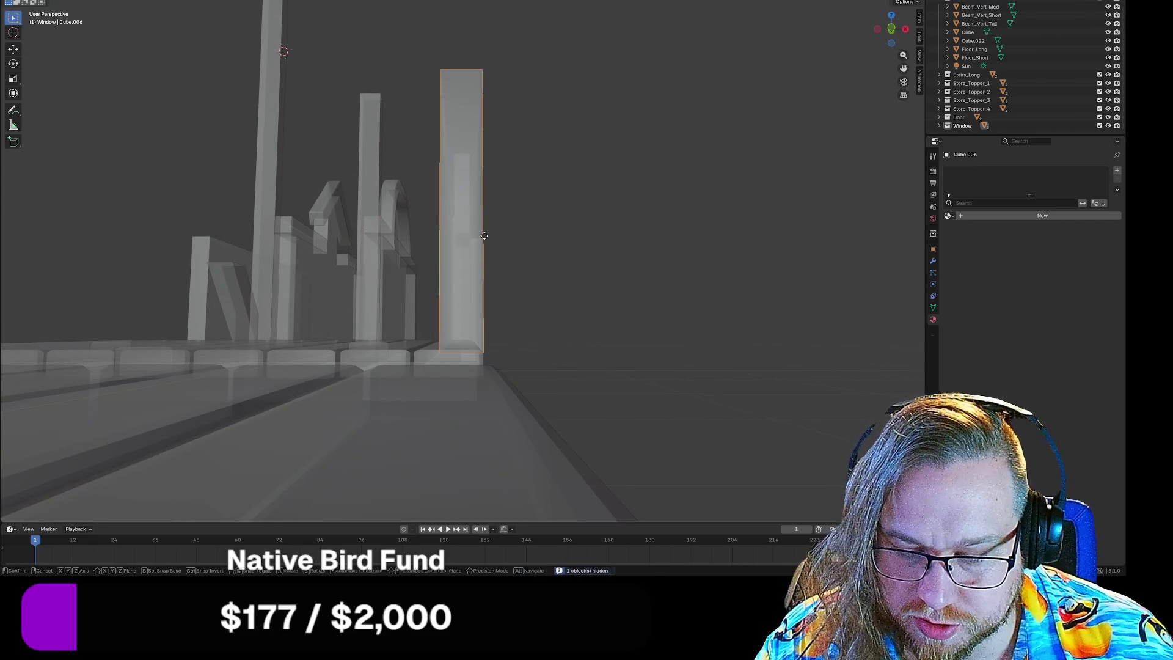
key("g")
key("z")
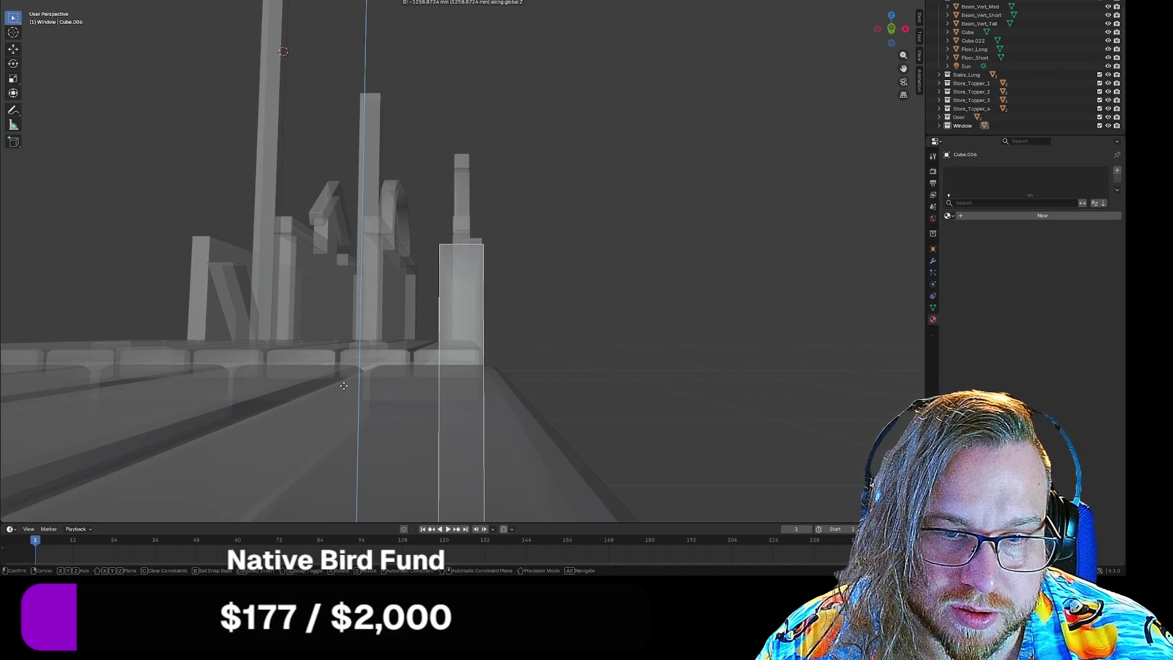
left_click(383, 367)
mouse_move(661, 339)
middle_mouse_down()
mouse_move(534, 337)
mouse_move(576, 346)
mouse_move(527, 335)
mouse_move(561, 341)
mouse_move(611, 315)
middle_mouse_up()
Step: In Right Orthographic view, move the window panel along Y until its edge meets the floor slab
left_click(893, 28)
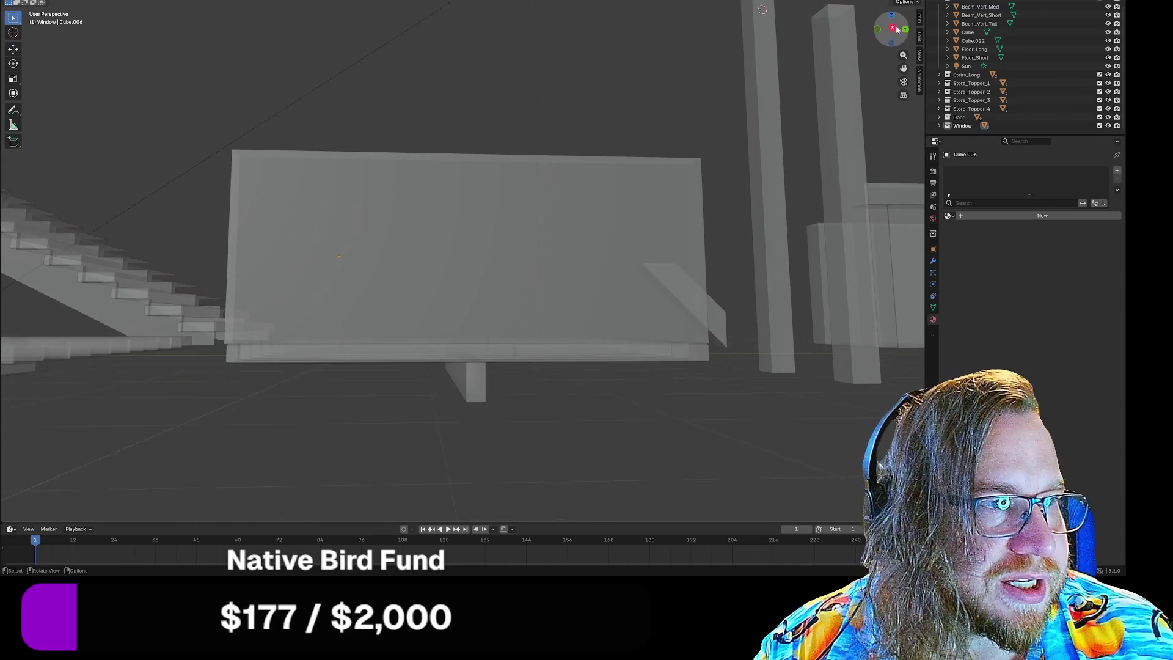
left_click(537, 237)
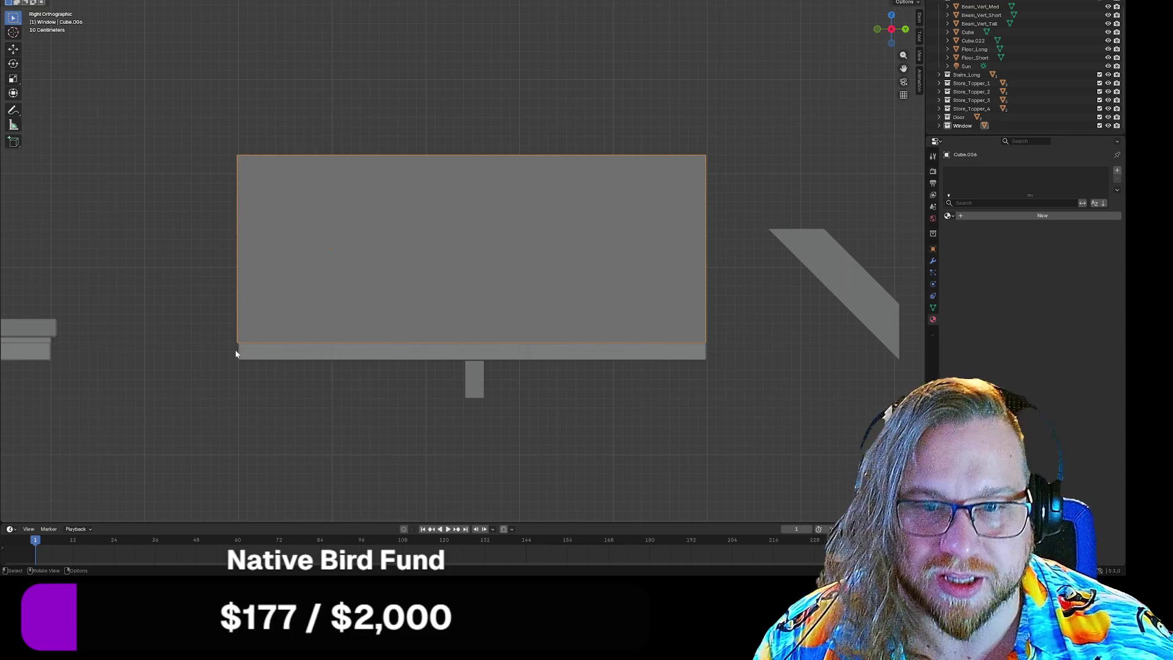
key("g")
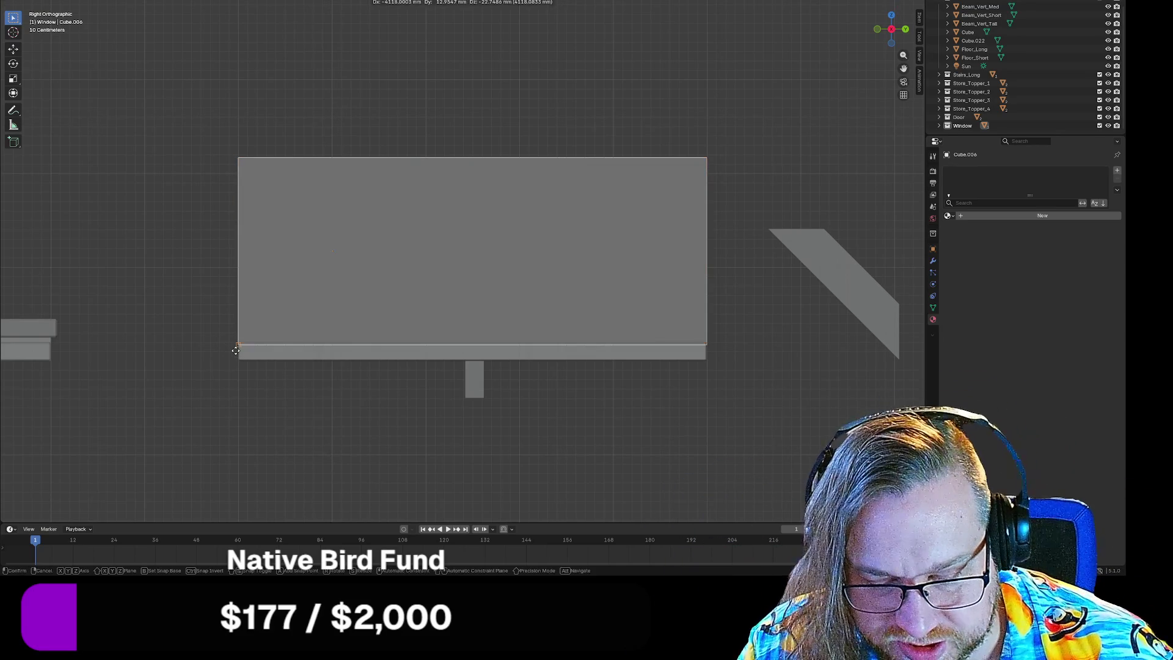
key("y")
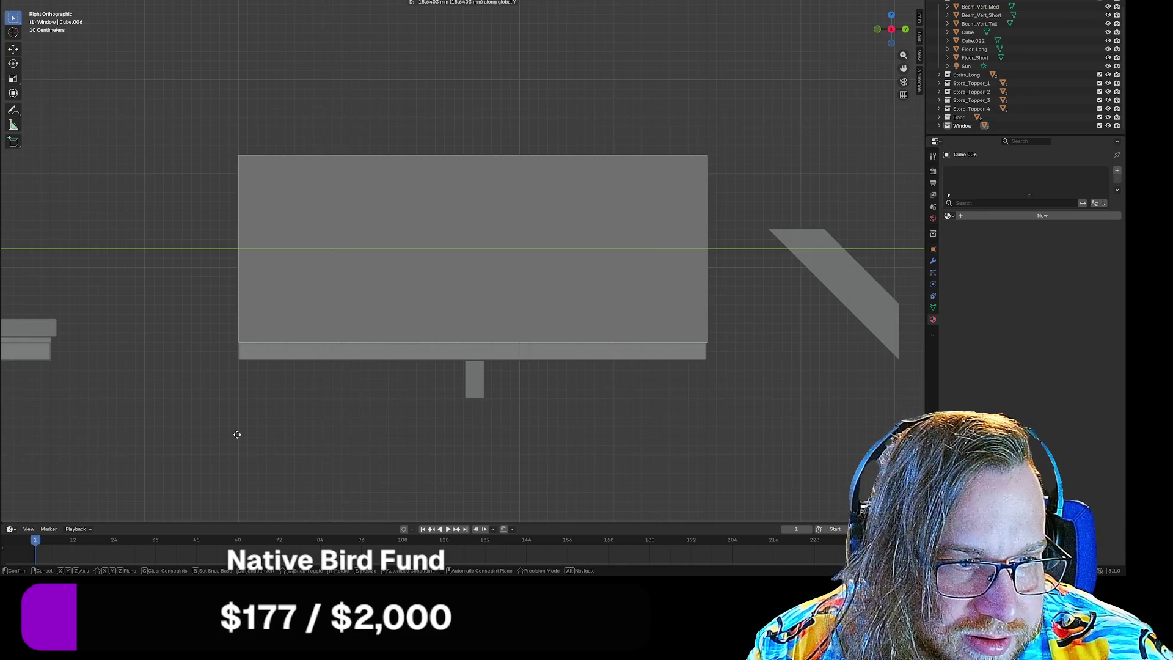
left_click(237, 436)
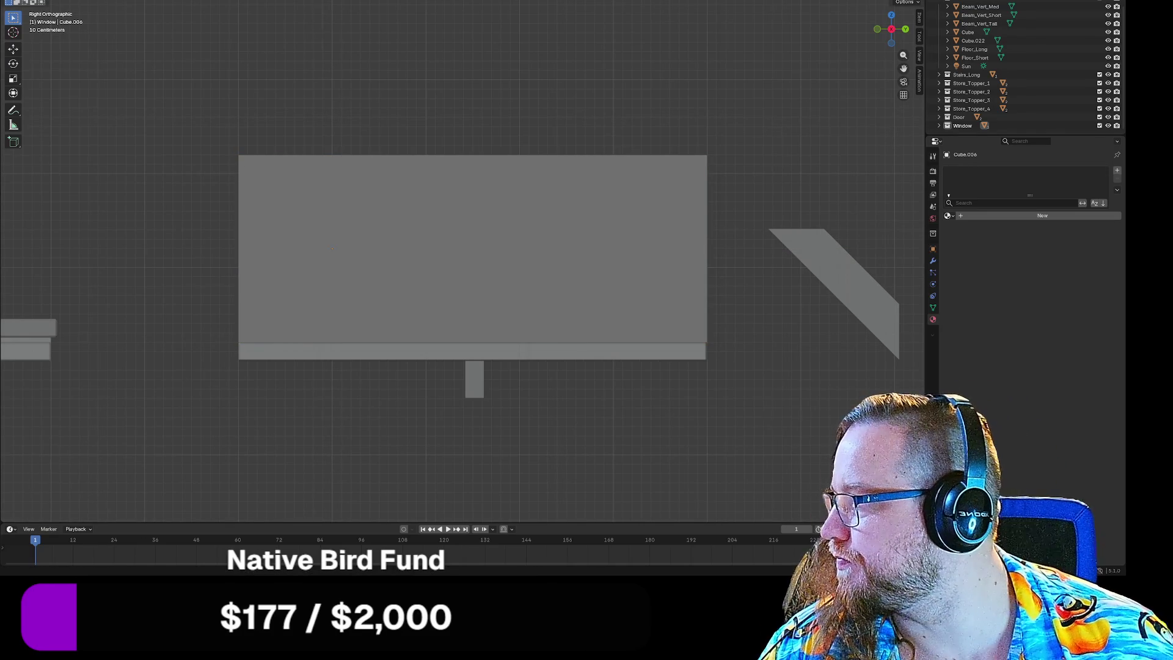
mouse_move(531, 460)
middle_mouse_down()
mouse_move(445, 458)
mouse_move(560, 463)
mouse_move(538, 473)
mouse_move(529, 495)
mouse_move(531, 449)
mouse_move(536, 482)
mouse_move(247, 328)
middle_mouse_up()
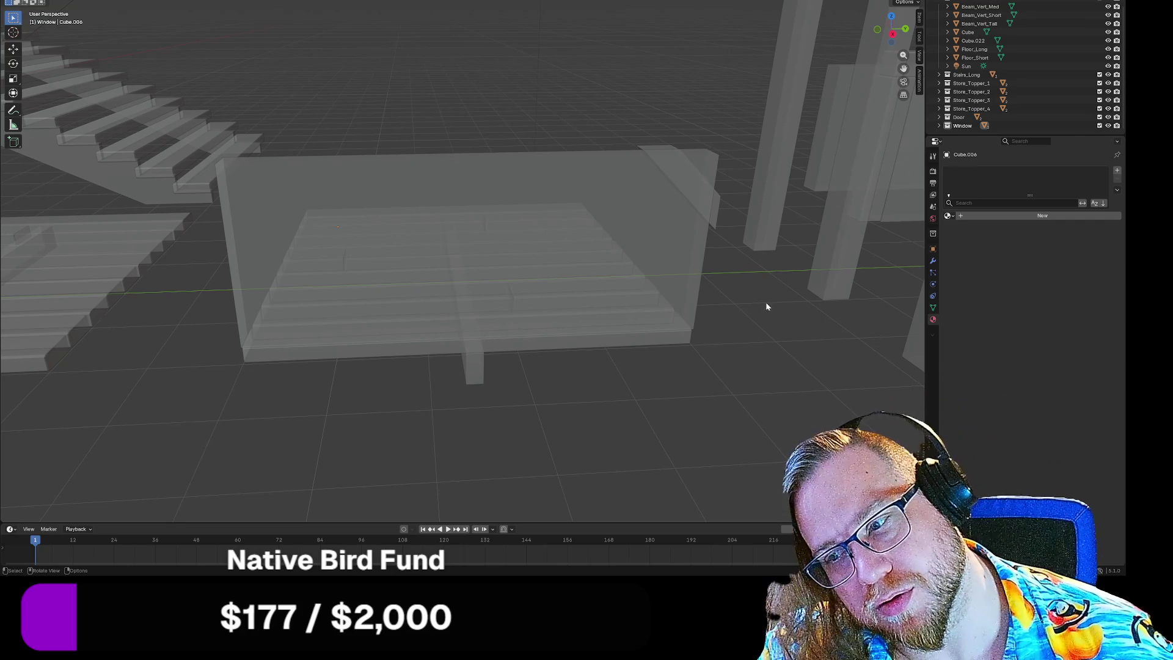
mouse_move(768, 302)
middle_mouse_down()
mouse_move(767, 278)
mouse_move(771, 316)
middle_mouse_up()
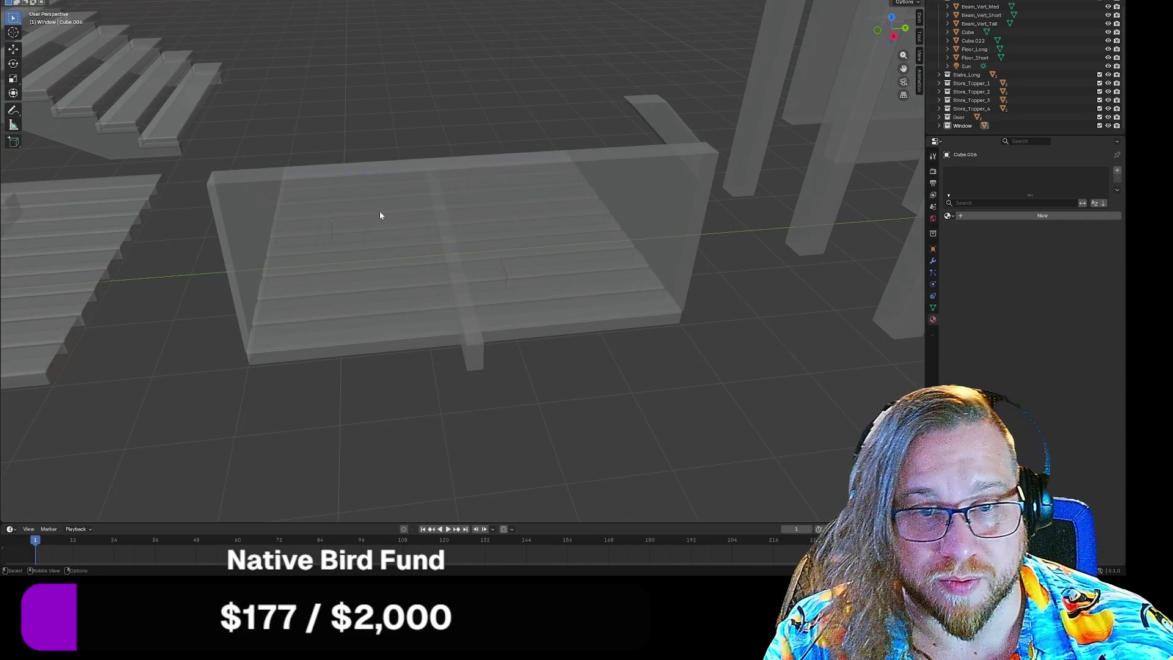
Step: Delete the window box and place a new cube over the far end of the plank platform
left_click(435, 208)
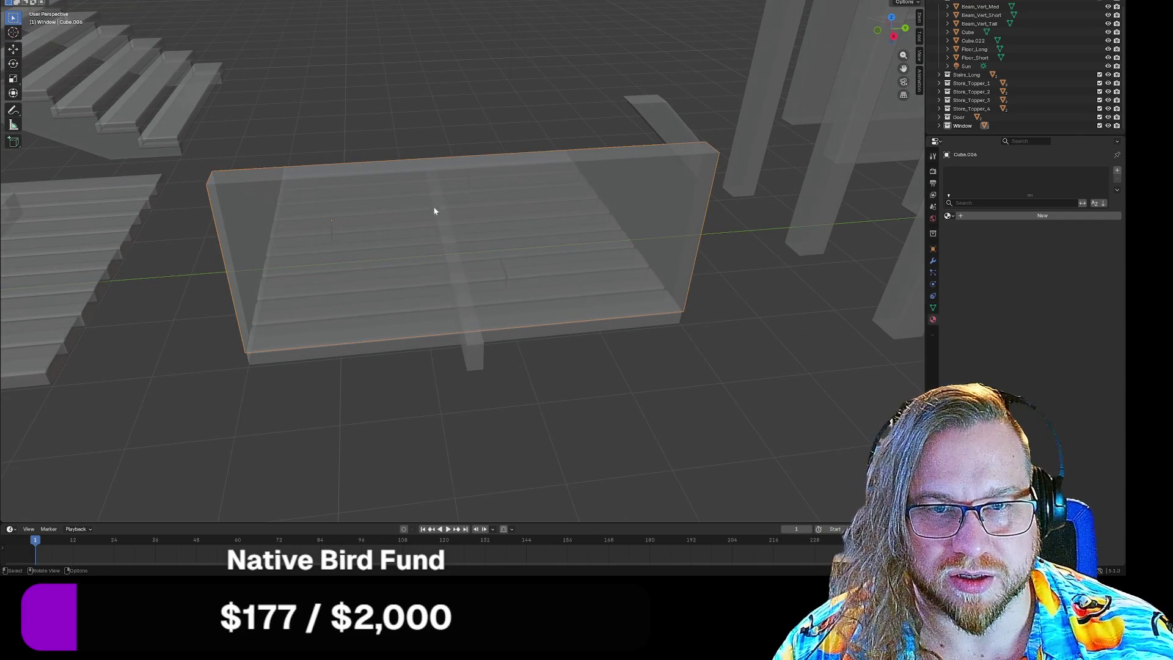
key("Delete")
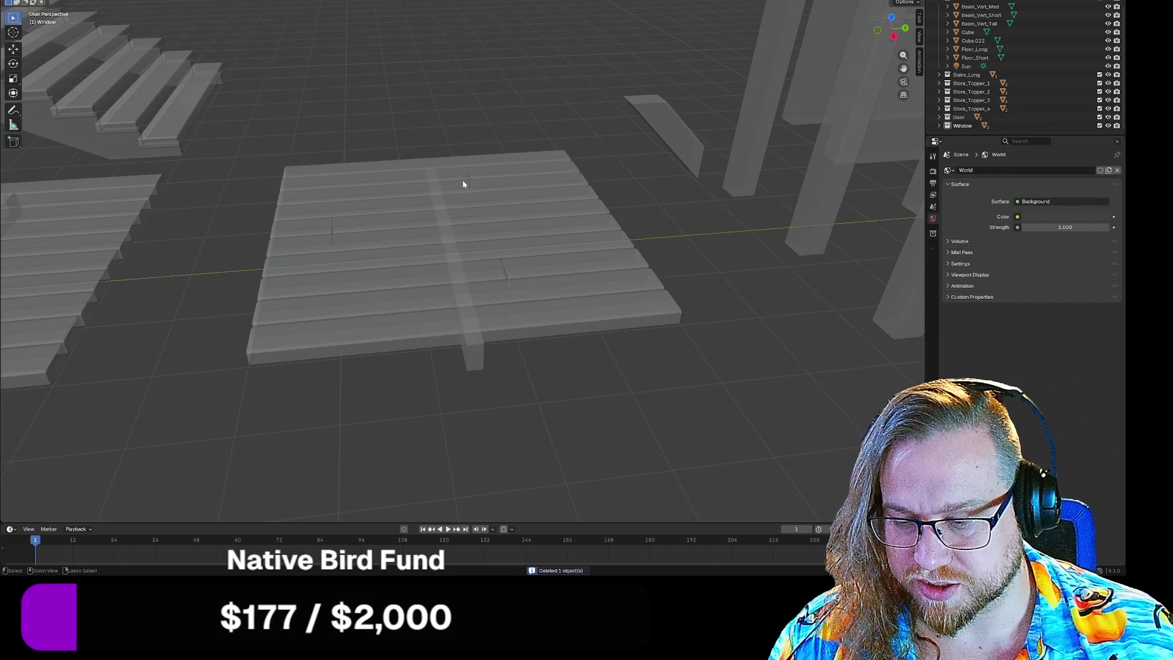
key("shift+a")
left_click(497, 189)
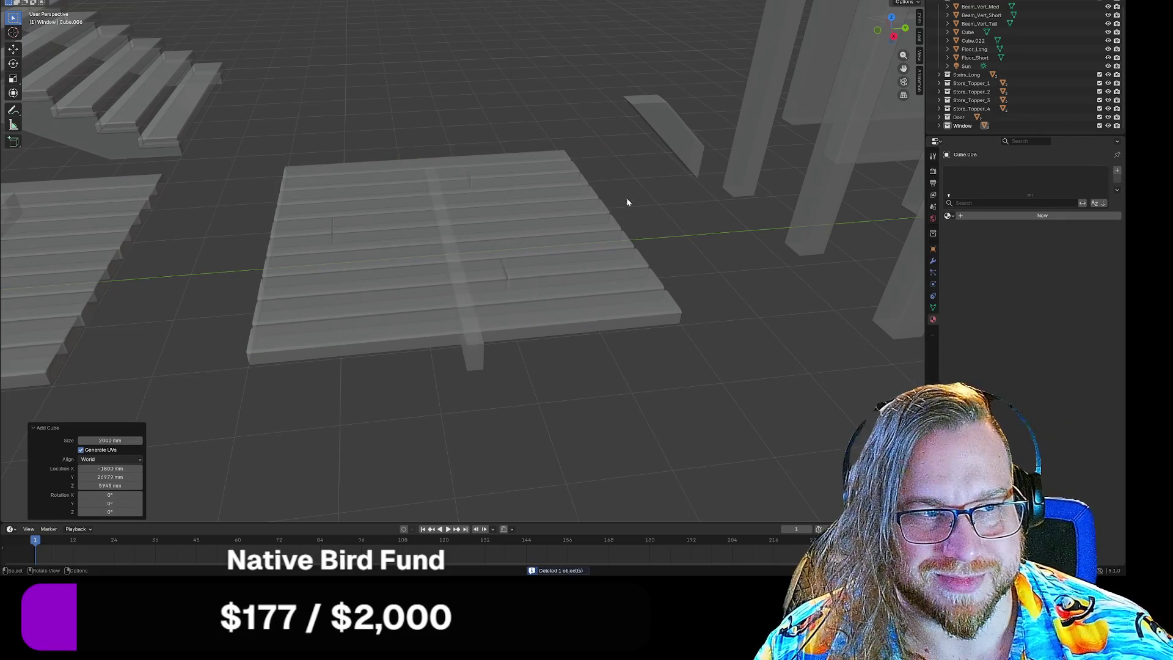
key("g")
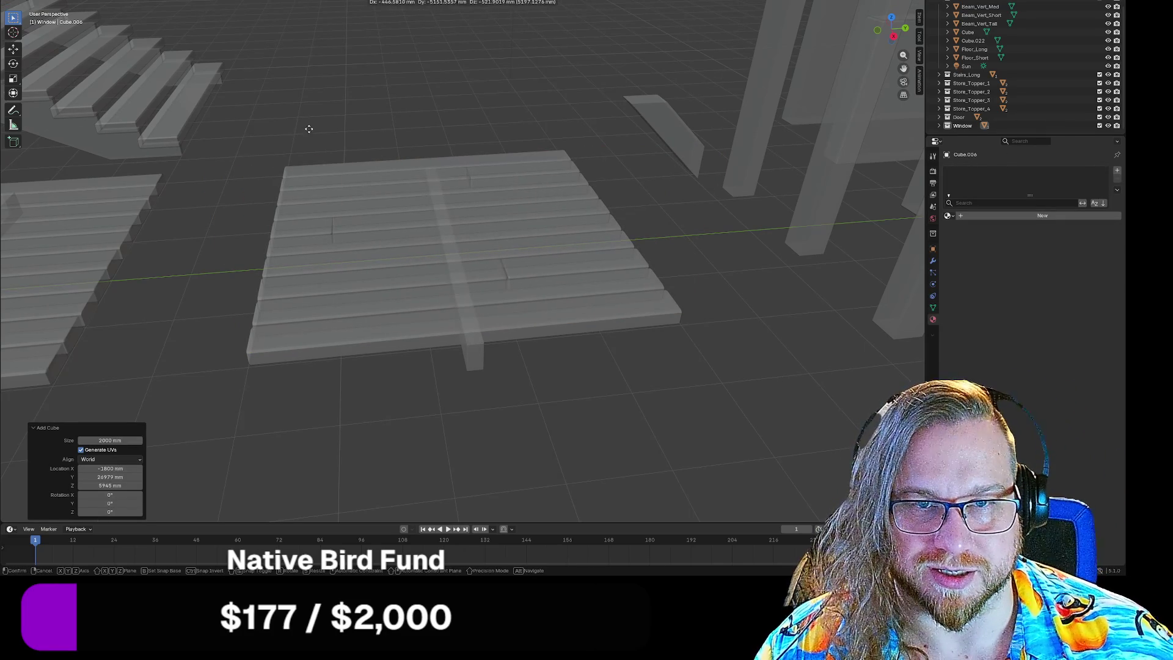
left_click(293, 174)
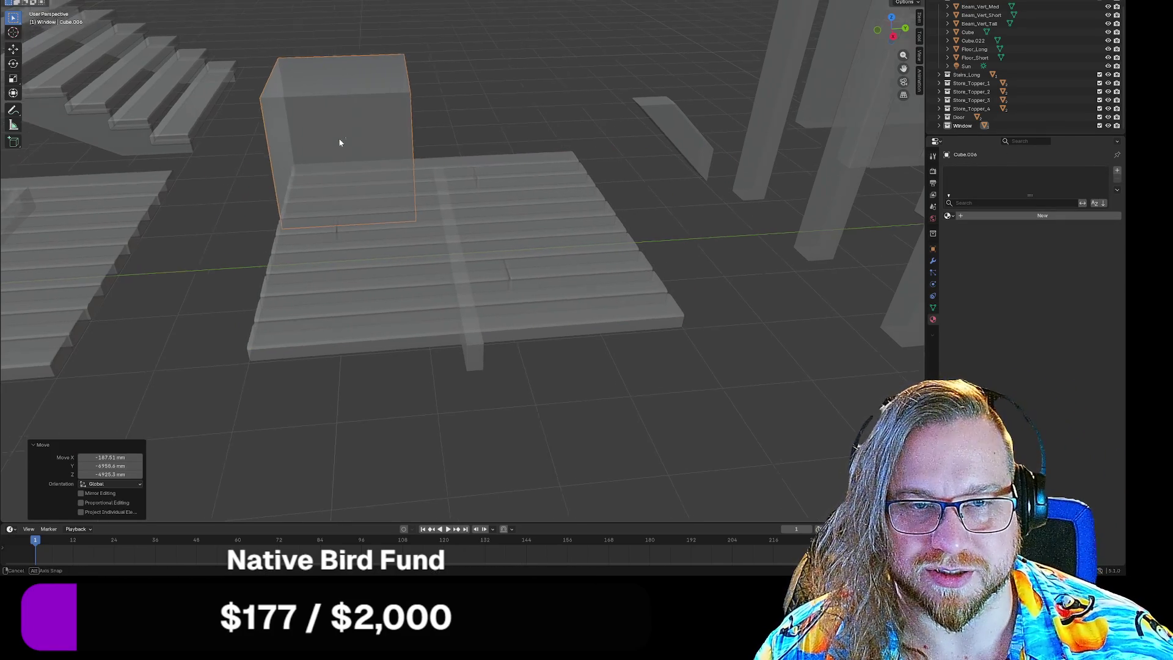
middle_click_drag(340, 139, 356, 96)
scroll(358, 105, "up", 5)
scroll(367, 103, "down", 5)
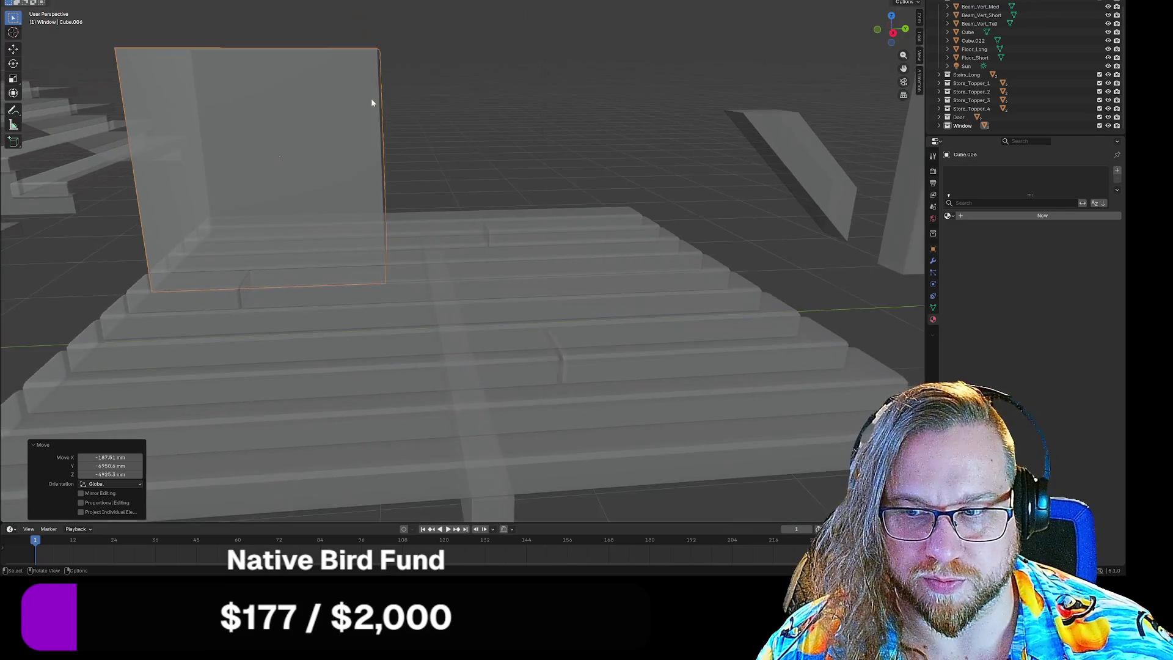
mouse_move(461, 94)
middle_mouse_down()
mouse_move(532, 235)
mouse_move(518, 92)
mouse_move(506, 257)
mouse_move(450, 325)
middle_mouse_up()
Step: Move the cube to a new spot near the far end of the platform
key("g")
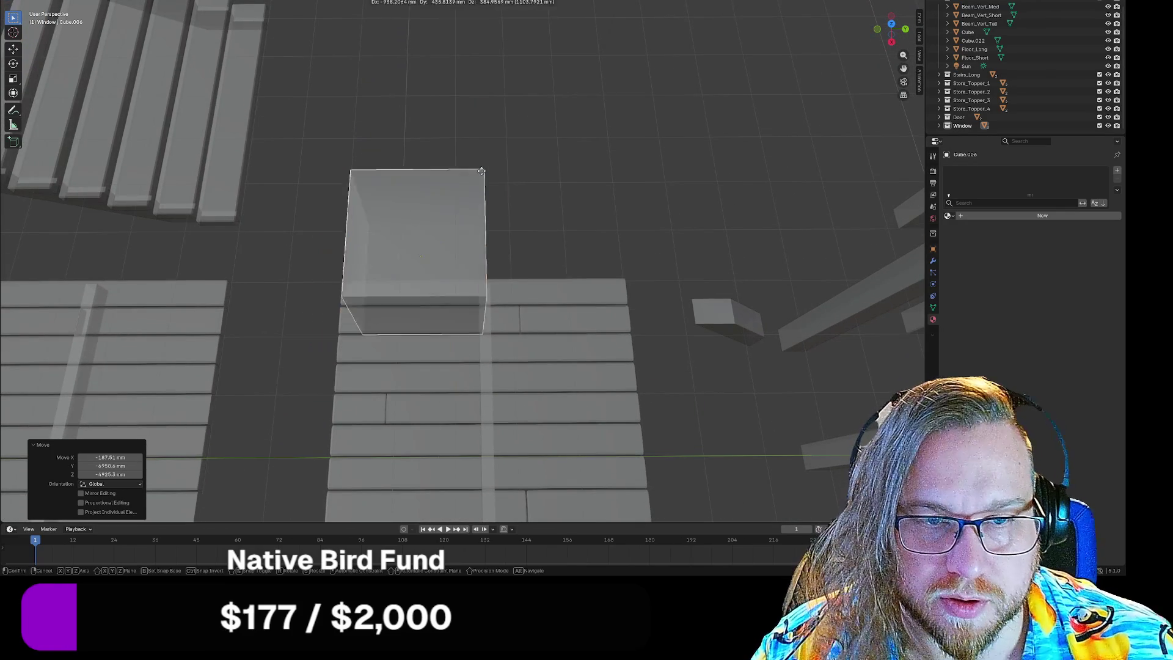
left_click(516, 80)
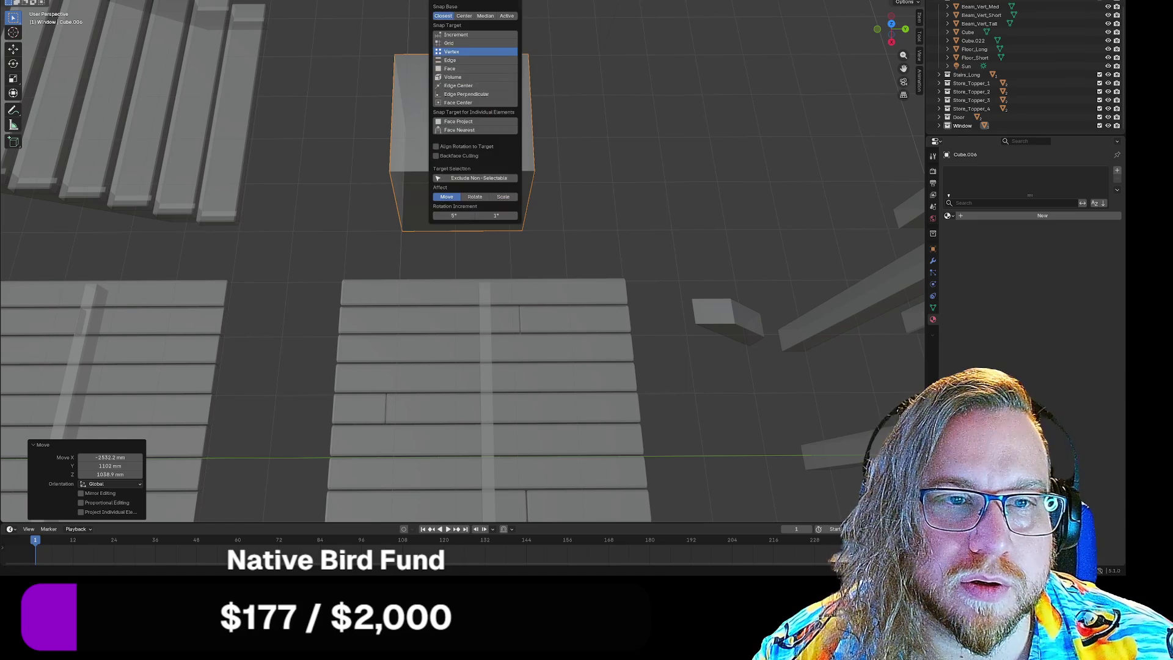
right_click(398, 136)
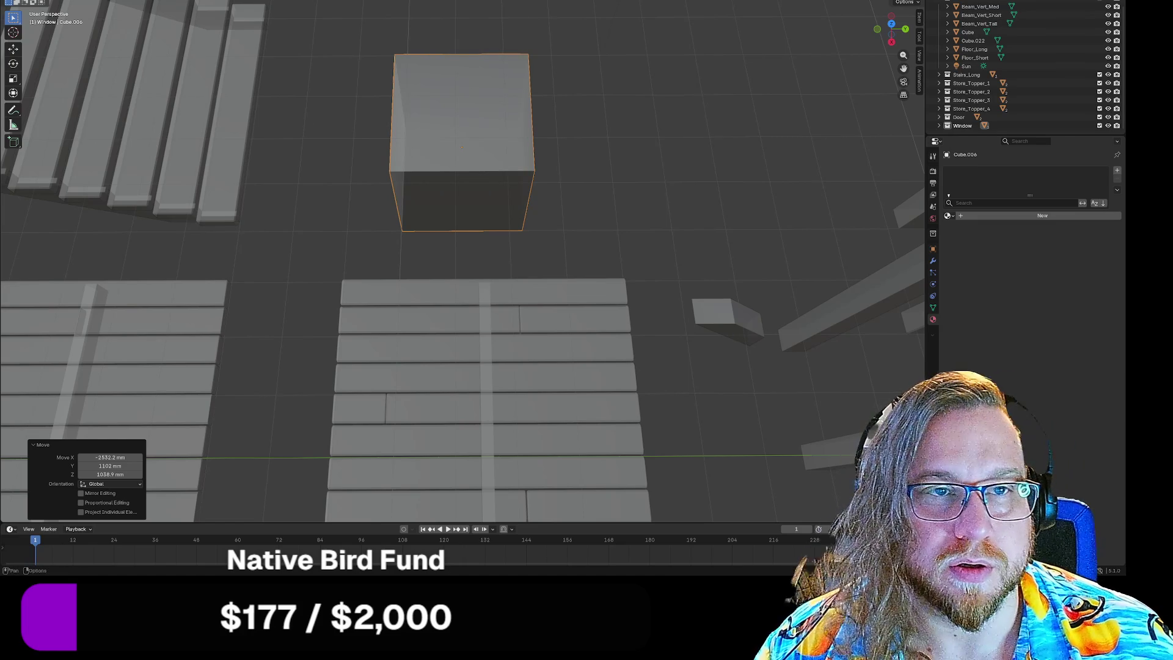
Step: Set Snap Target to Grid and move the cube to a snapped spot beyond the plank floor
key("ctrl+shift+Tab")
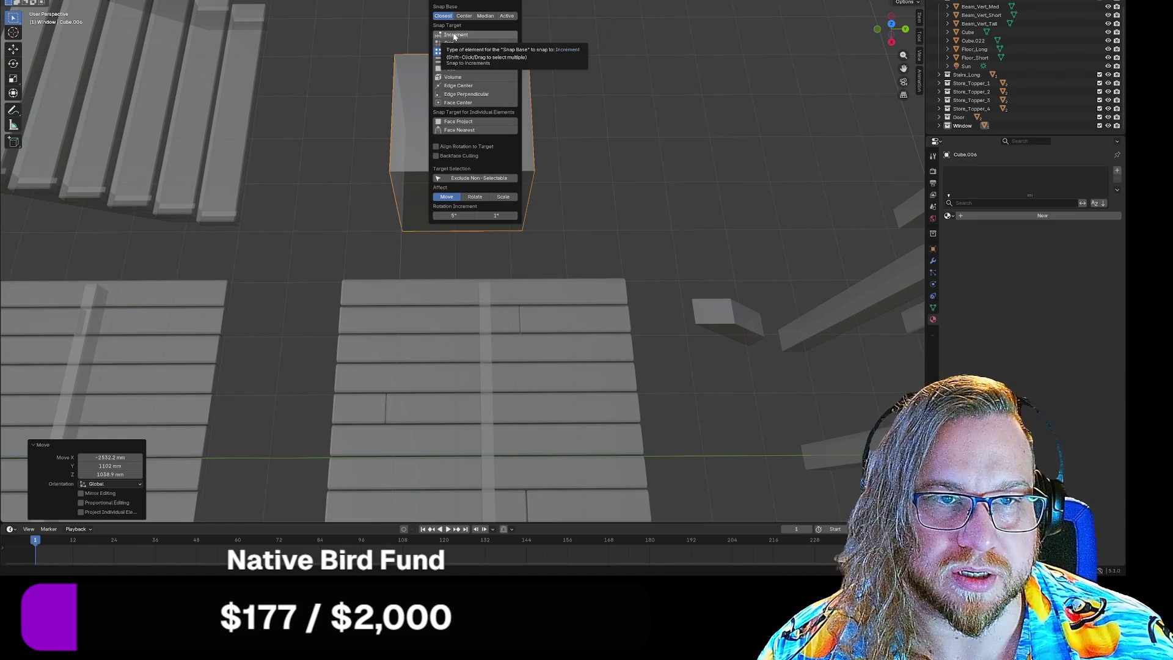
left_click(460, 43)
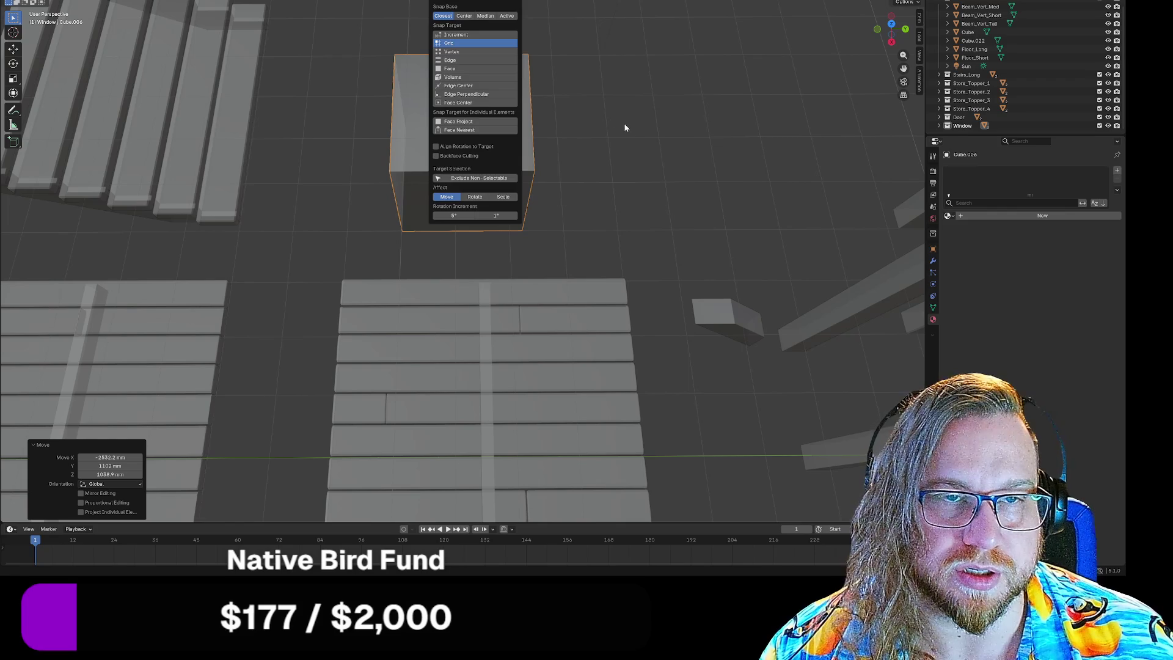
left_click(538, 130)
left_click(478, 1)
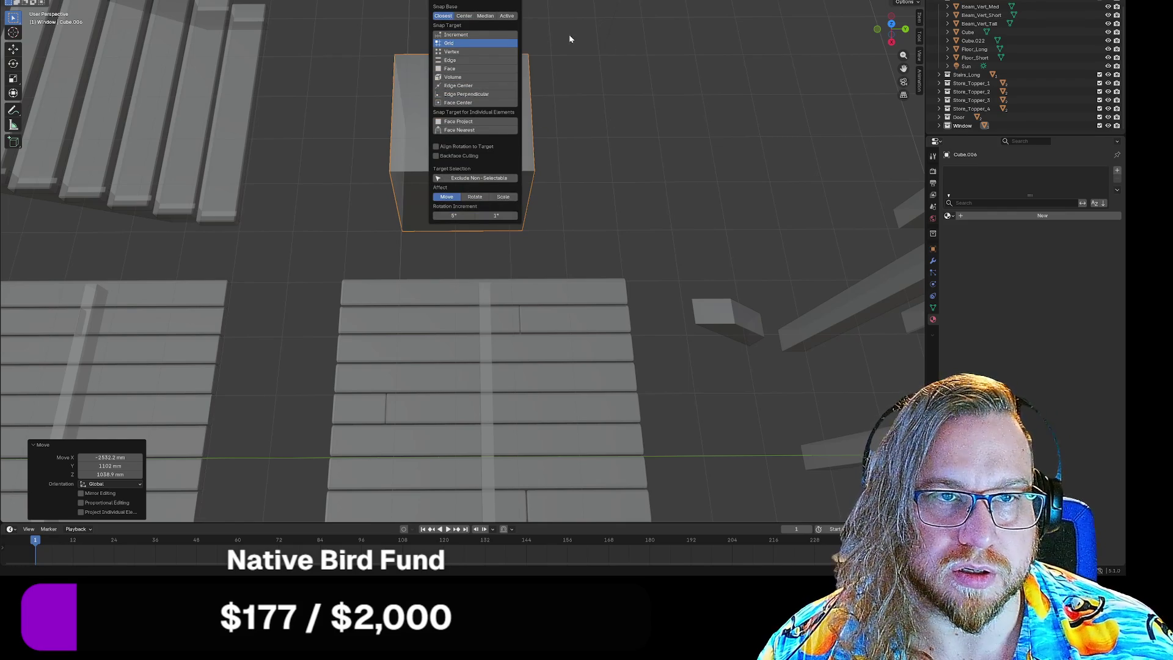
key("g")
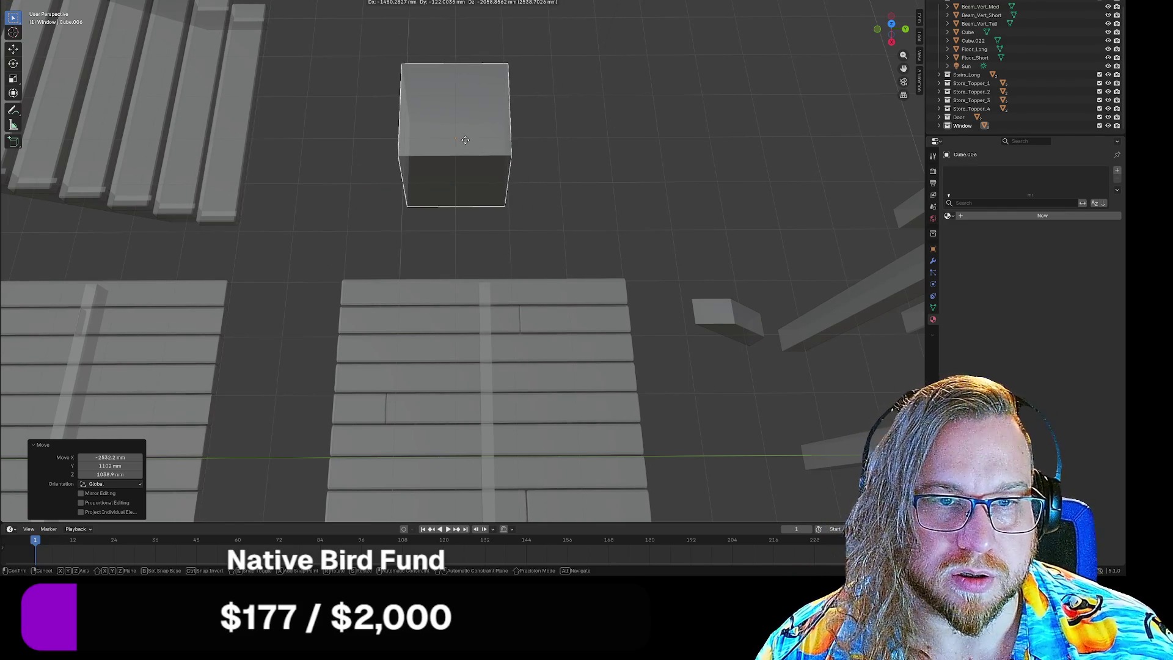
left_click(465, 140)
mouse_move(596, 149)
middle_mouse_down()
mouse_move(585, 137)
mouse_move(597, 152)
mouse_move(586, 161)
middle_mouse_up()
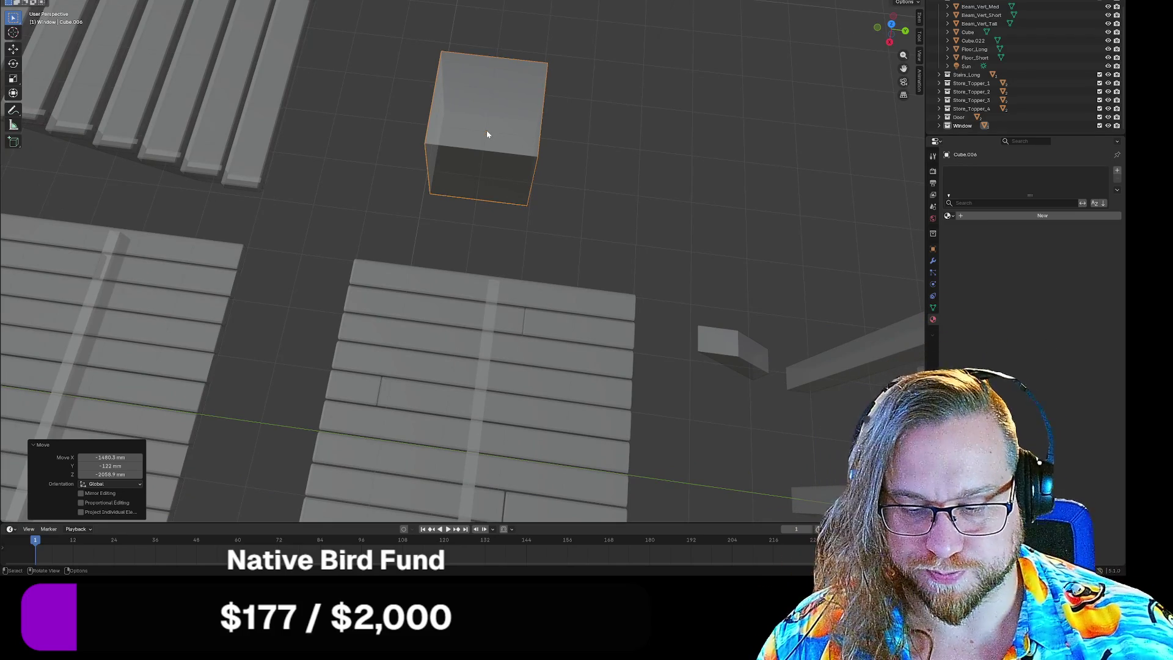
Step: In Edit Mode, push the cube's left face out 1000 mm along Y to lengthen it
key("s")
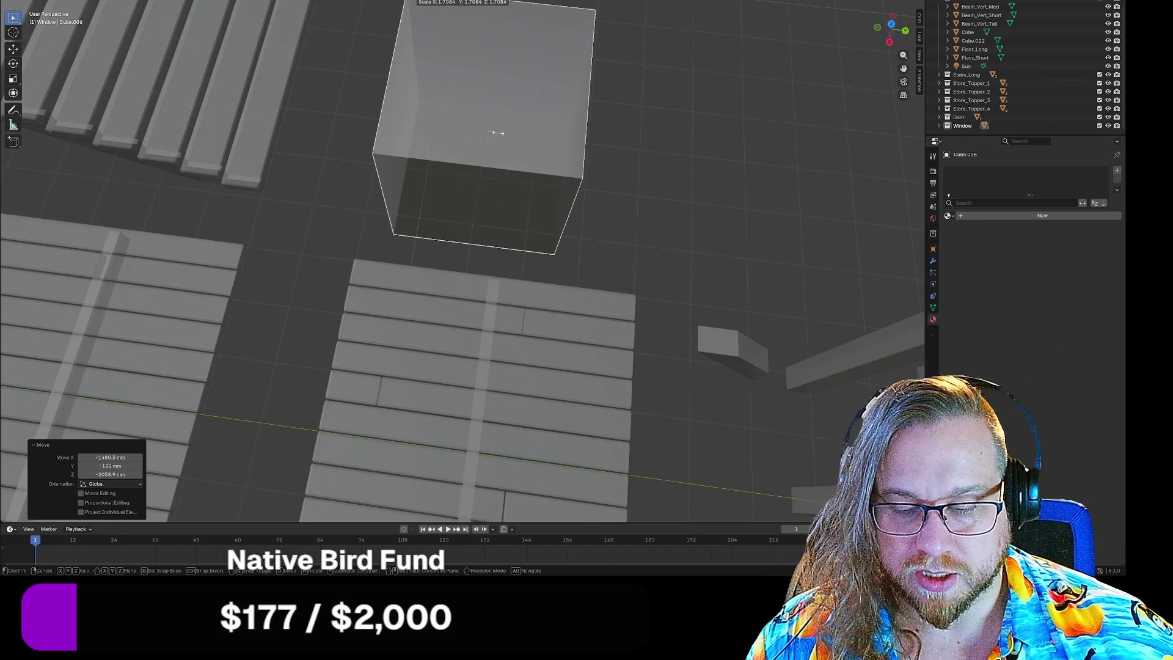
key("Escape")
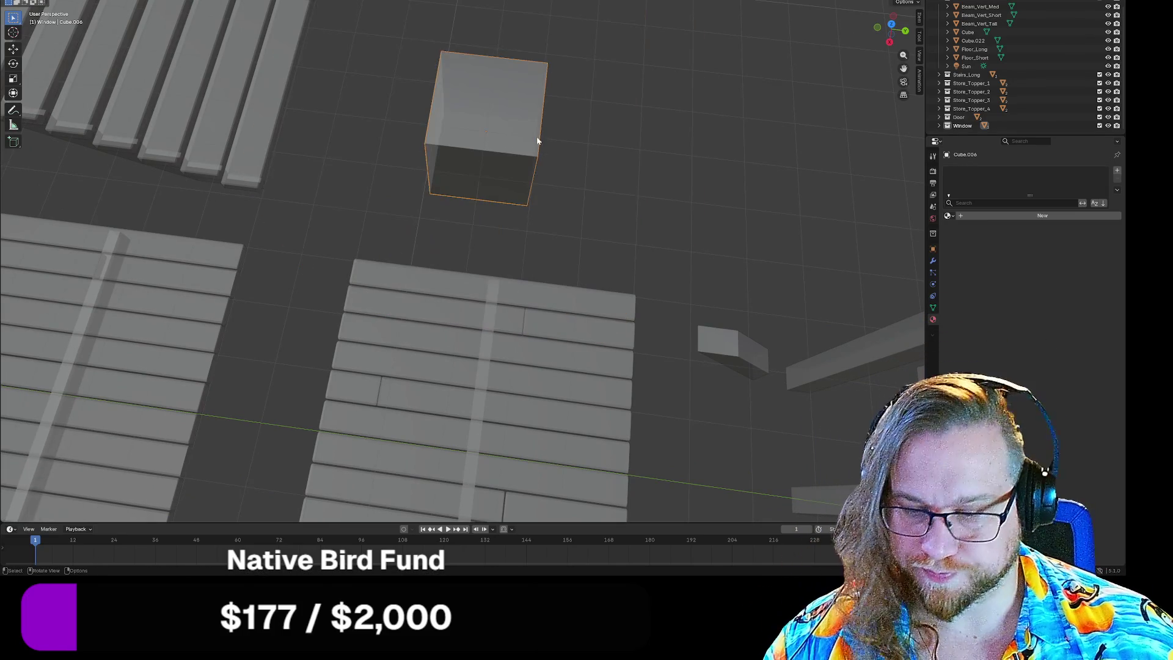
key("Tab")
mouse_move(592, 149)
middle_mouse_down()
mouse_move(628, 137)
mouse_move(244, 329)
middle_mouse_up()
left_click(245, 348)
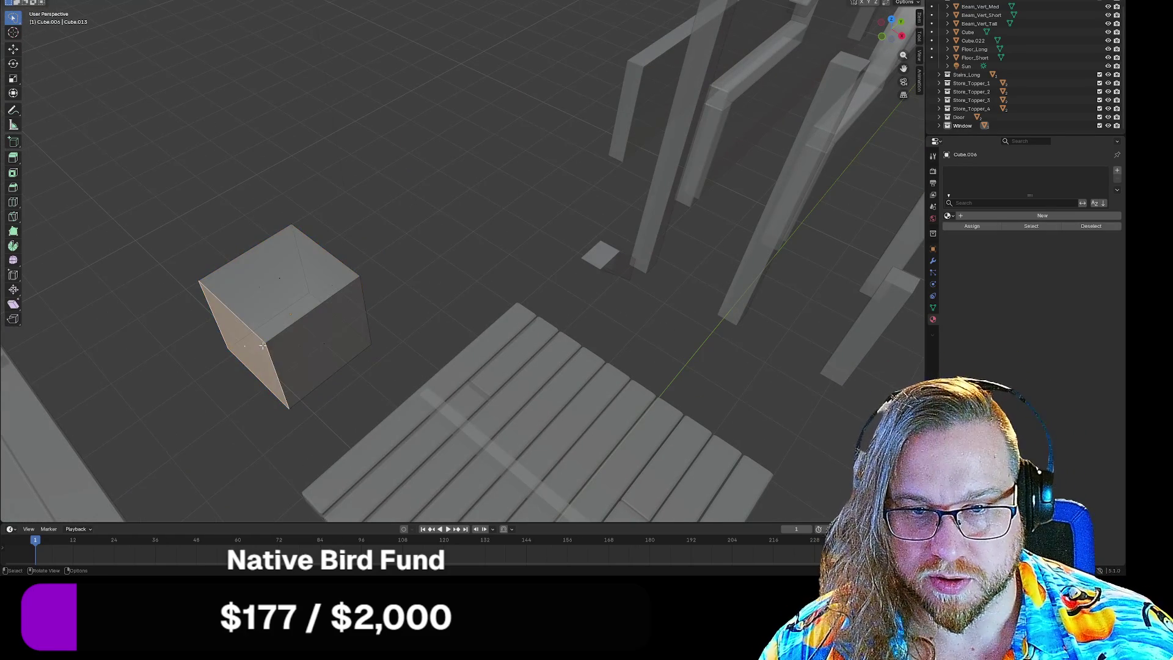
mouse_move(336, 340)
middle_mouse_down()
mouse_move(301, 358)
mouse_move(347, 314)
middle_mouse_up()
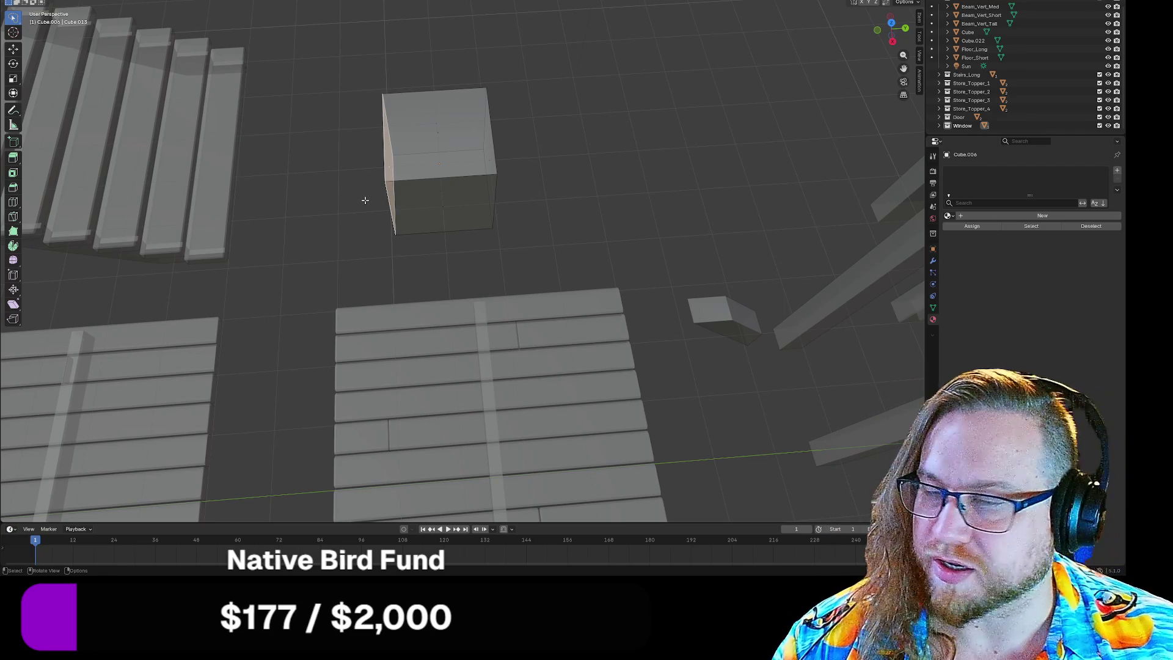
left_click_drag(390, 173, 344, 180)
middle_click_drag(344, 180, 353, 207)
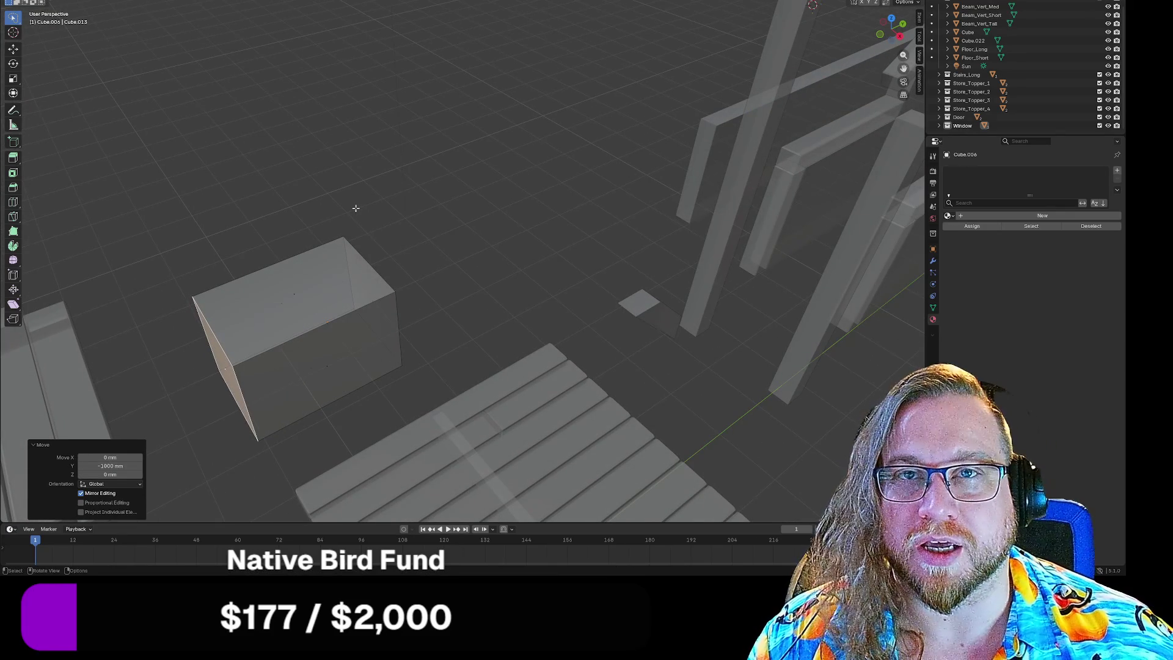
mouse_move(352, 330)
middle_mouse_down("shift")
mouse_move(358, 342)
mouse_move(521, 244)
middle_mouse_up("shift")
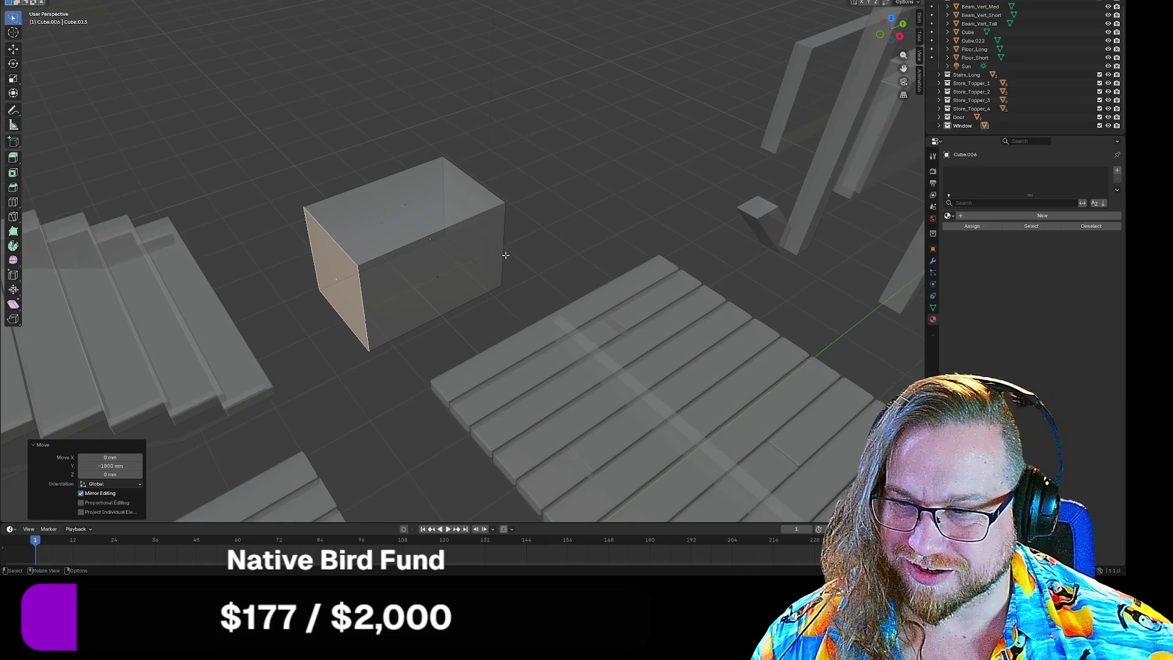
Step: Move the box's right end face 2000 mm along Y with gy2000
mouse_move(560, 272)
middle_mouse_down()
mouse_move(550, 274)
mouse_move(637, 322)
mouse_move(388, 275)
mouse_move(471, 283)
mouse_move(601, 257)
middle_mouse_up()
left_click(593, 257)
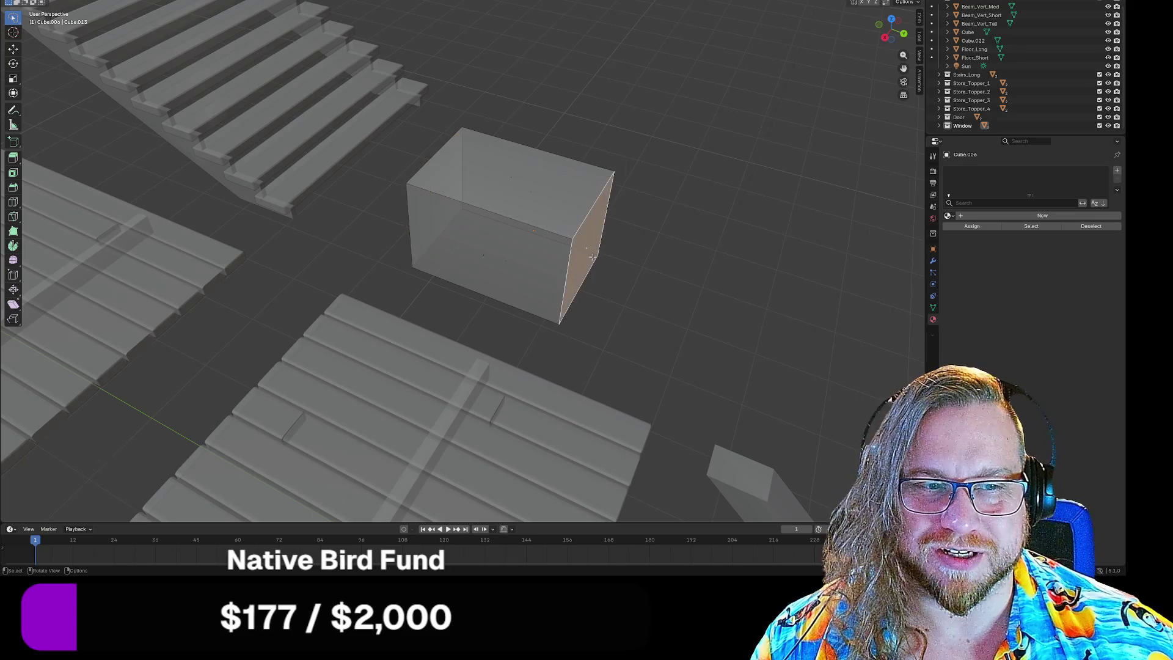
middle_click_drag(625, 328, 631, 320)
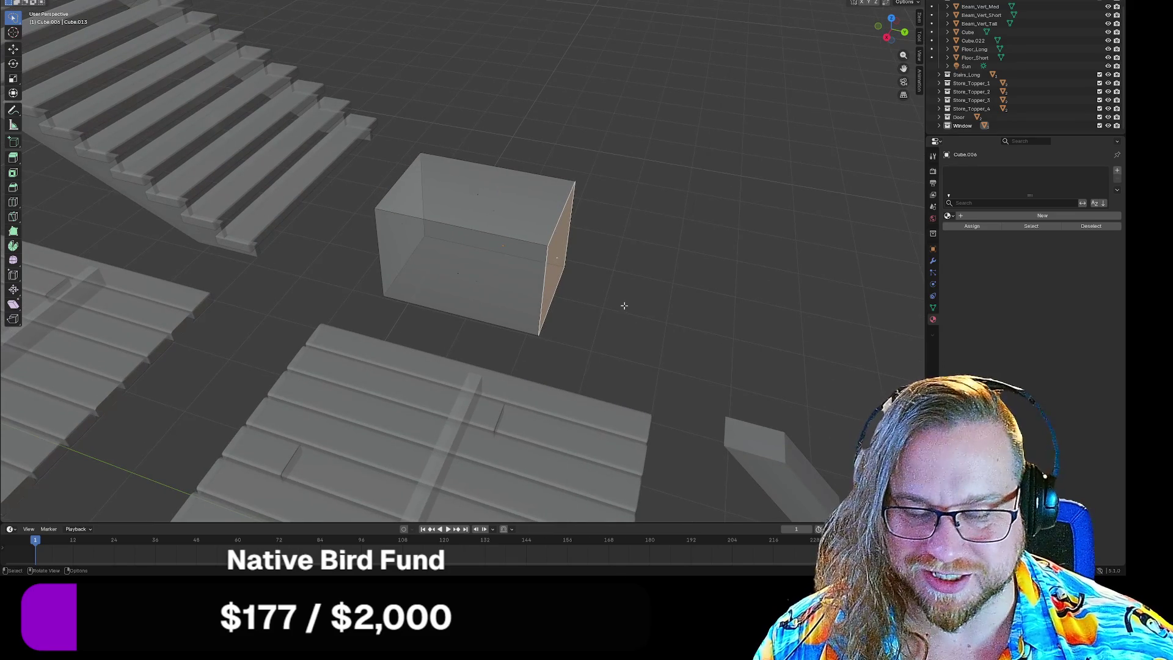
type("gy2000")
key("Return")
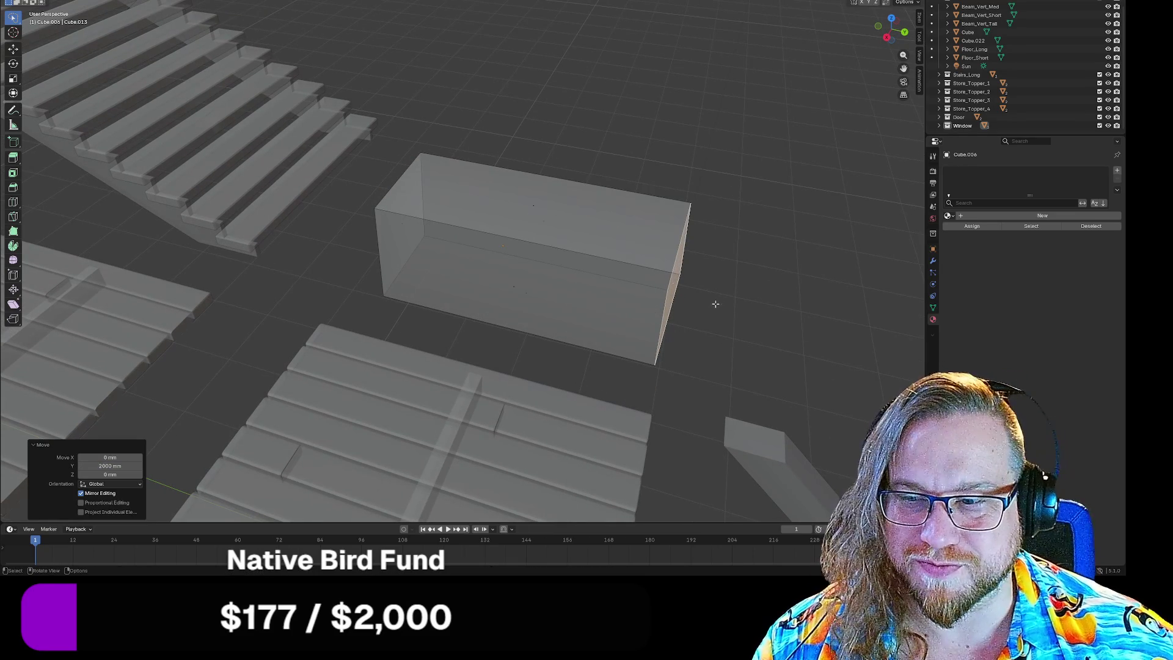
left_click(731, 300)
mouse_move(732, 306)
middle_mouse_down()
mouse_move(751, 288)
mouse_move(702, 306)
mouse_move(645, 296)
middle_mouse_up()
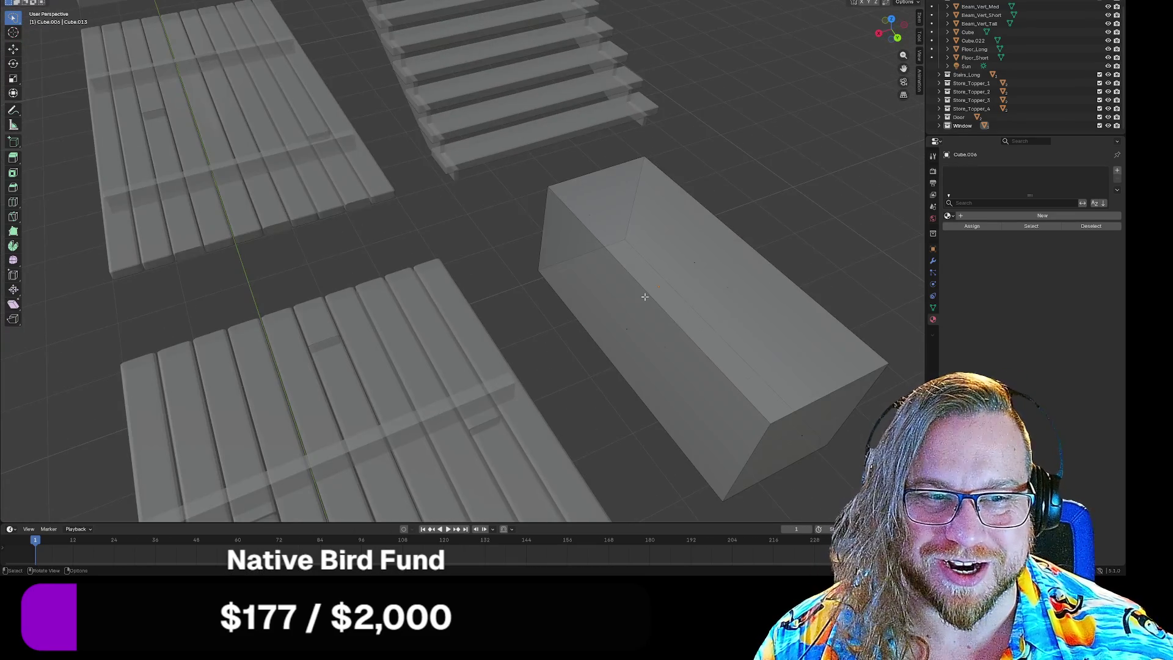
middle_click_drag(722, 279, 694, 275)
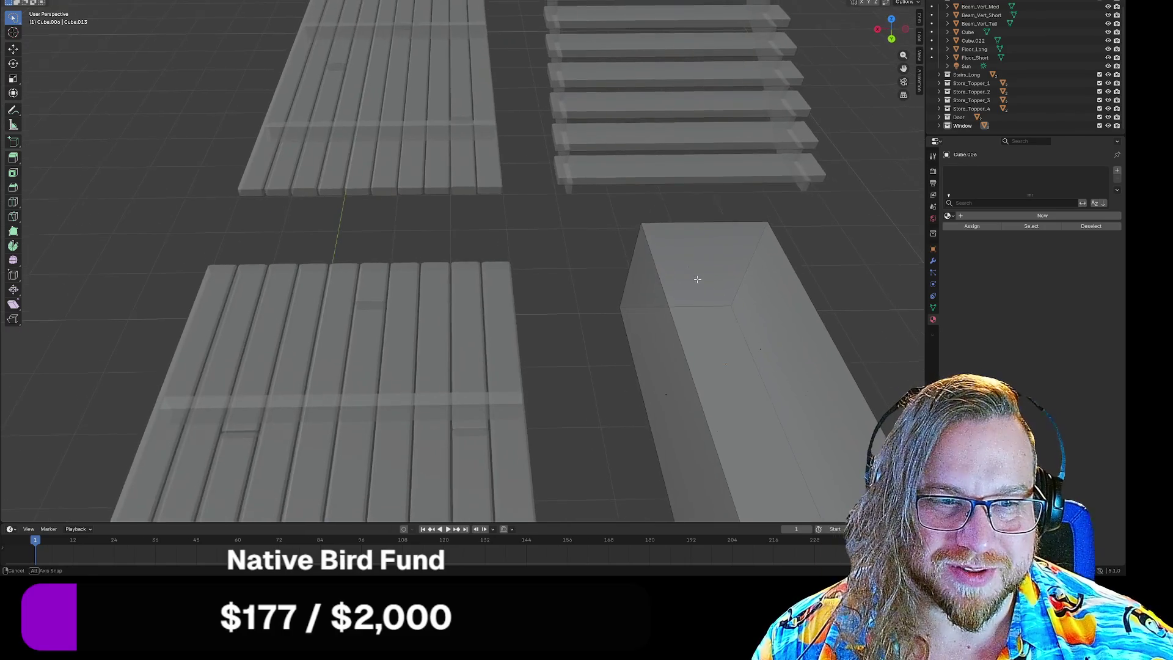
mouse_move(768, 324)
middle_mouse_down("shift")
mouse_move(663, 231)
mouse_move(560, 302)
mouse_move(550, 280)
mouse_move(587, 262)
middle_mouse_up("shift")
mouse_move(409, 277)
middle_mouse_down()
mouse_move(390, 290)
mouse_move(582, 303)
middle_mouse_up()
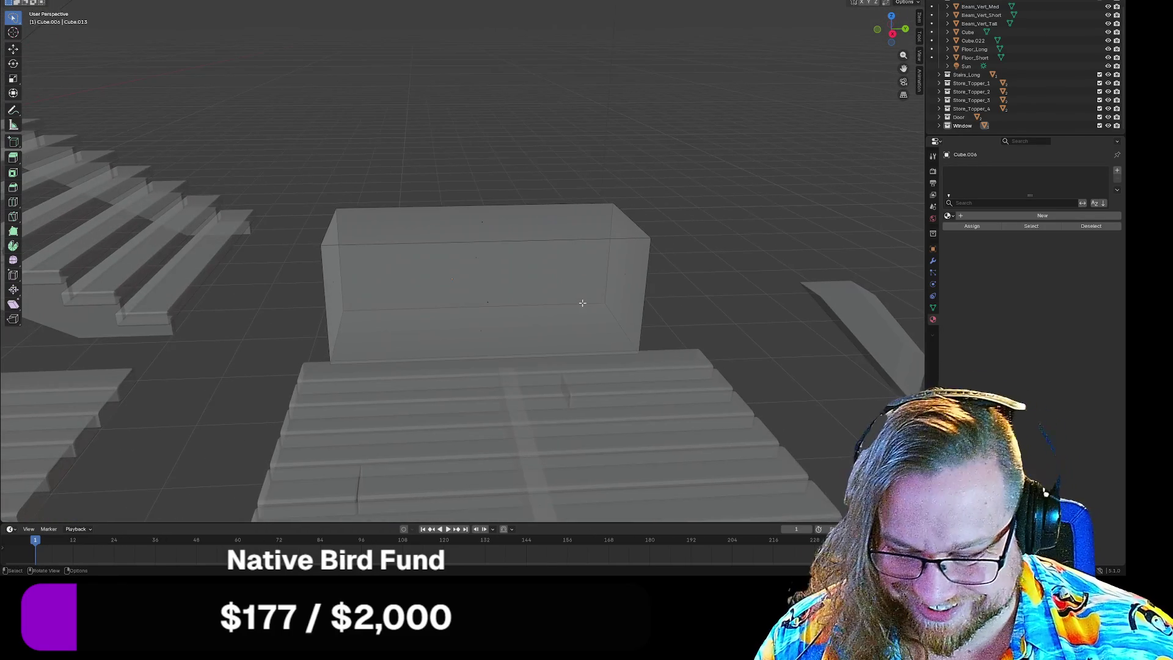
Step: Switch to Rendered shading and raise the long box 1000 mm along Z in Object Mode
key("z")
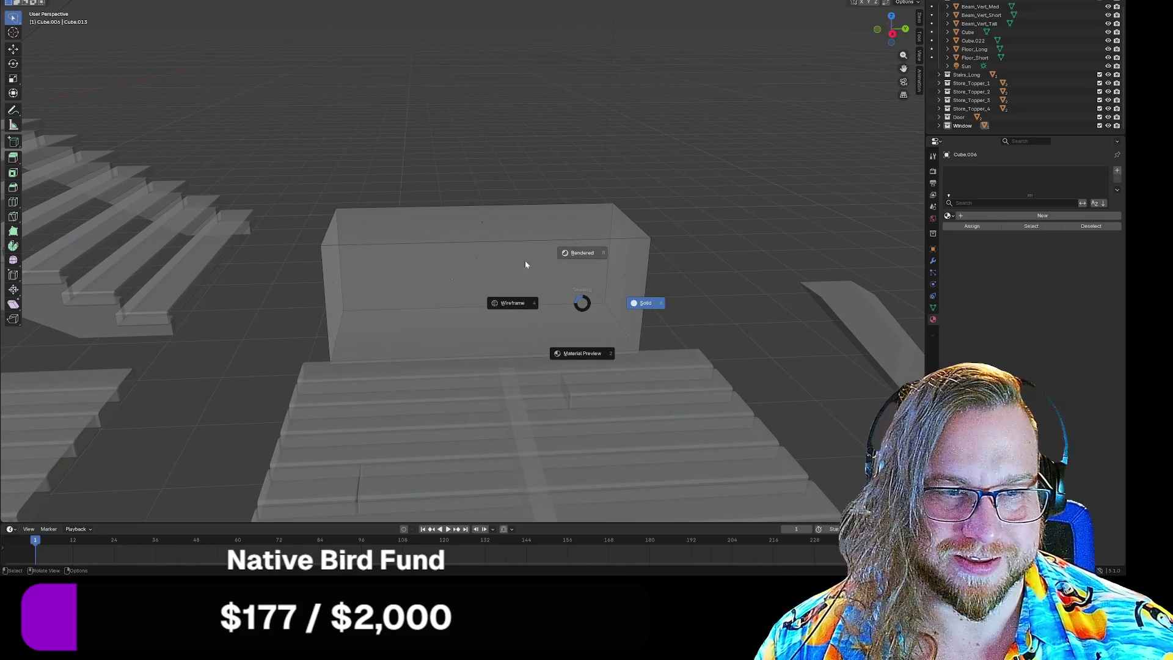
left_click(419, 158)
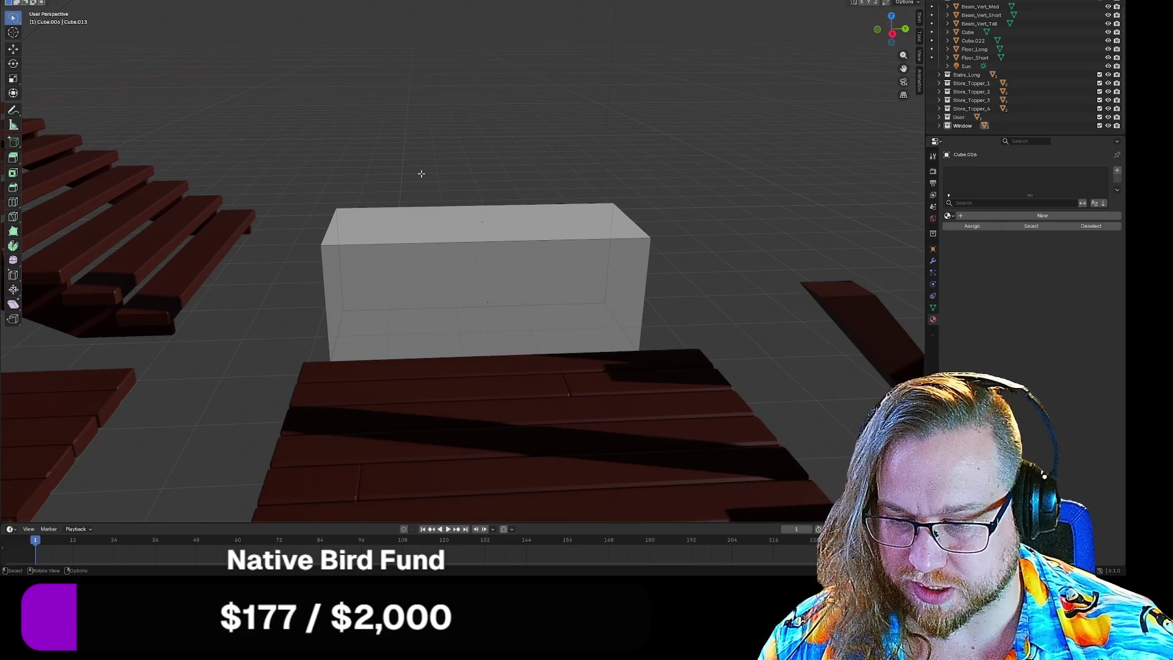
key("Tab")
left_click(463, 273)
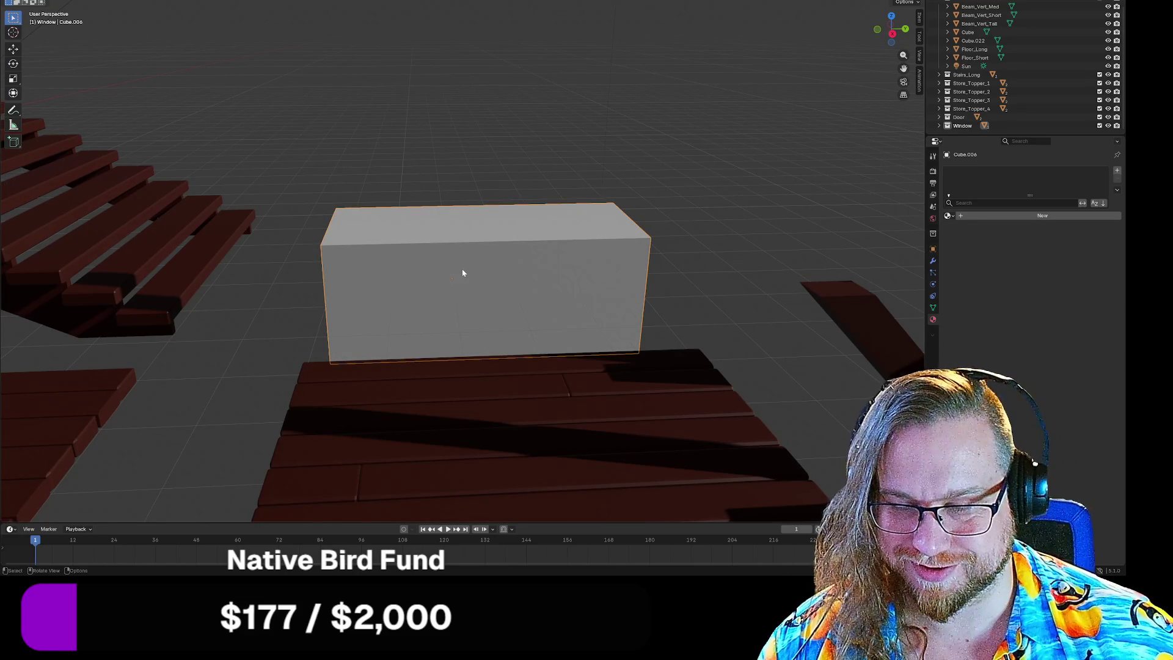
key("g")
key("z")
key("1")
key("Return")
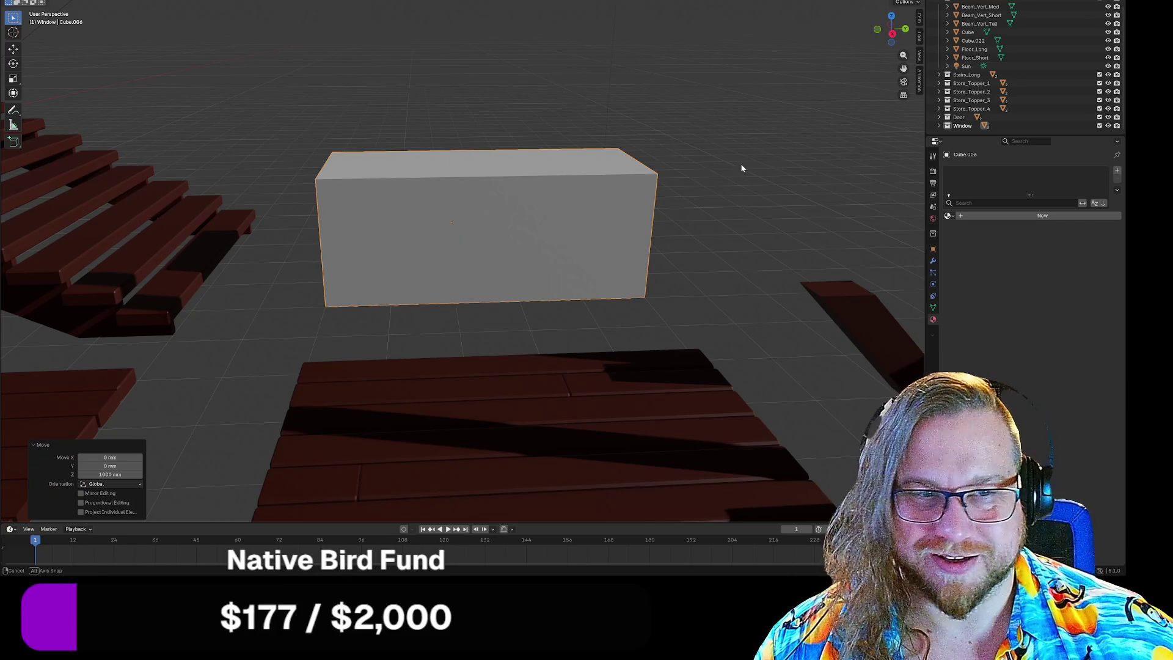
Step: Re-enter Edit Mode and select the raised box's right end face
mouse_move(741, 167)
middle_mouse_down()
mouse_move(658, 179)
mouse_move(674, 278)
middle_mouse_up()
scroll(674, 278, "down", 6)
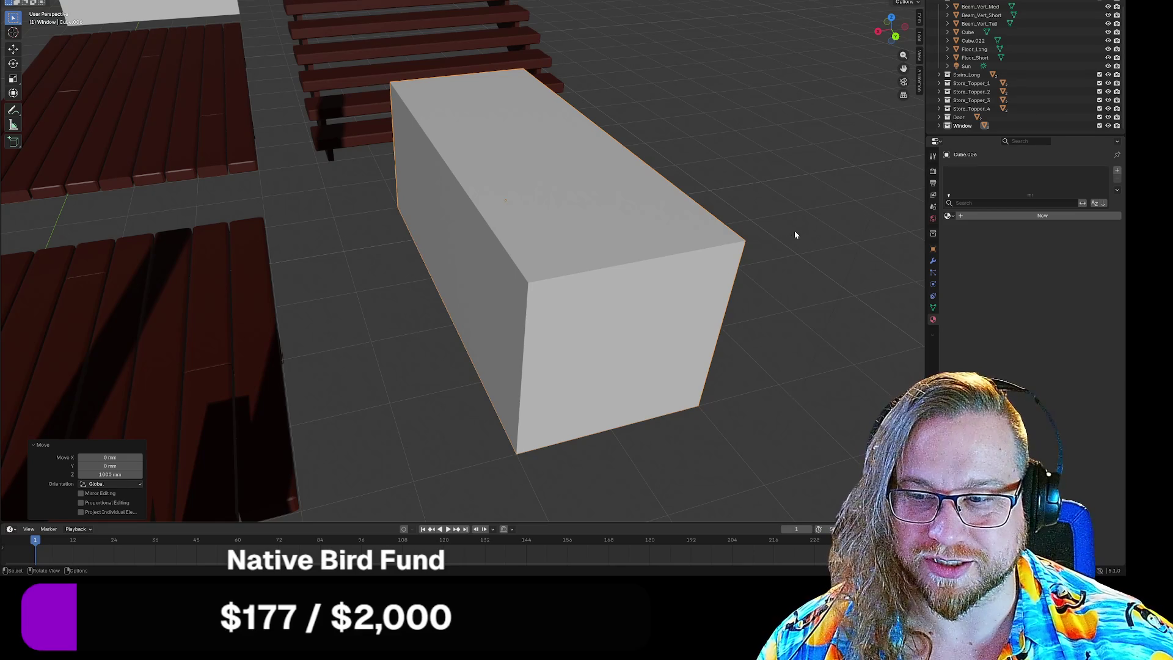
middle_click_drag(811, 241, 704, 255)
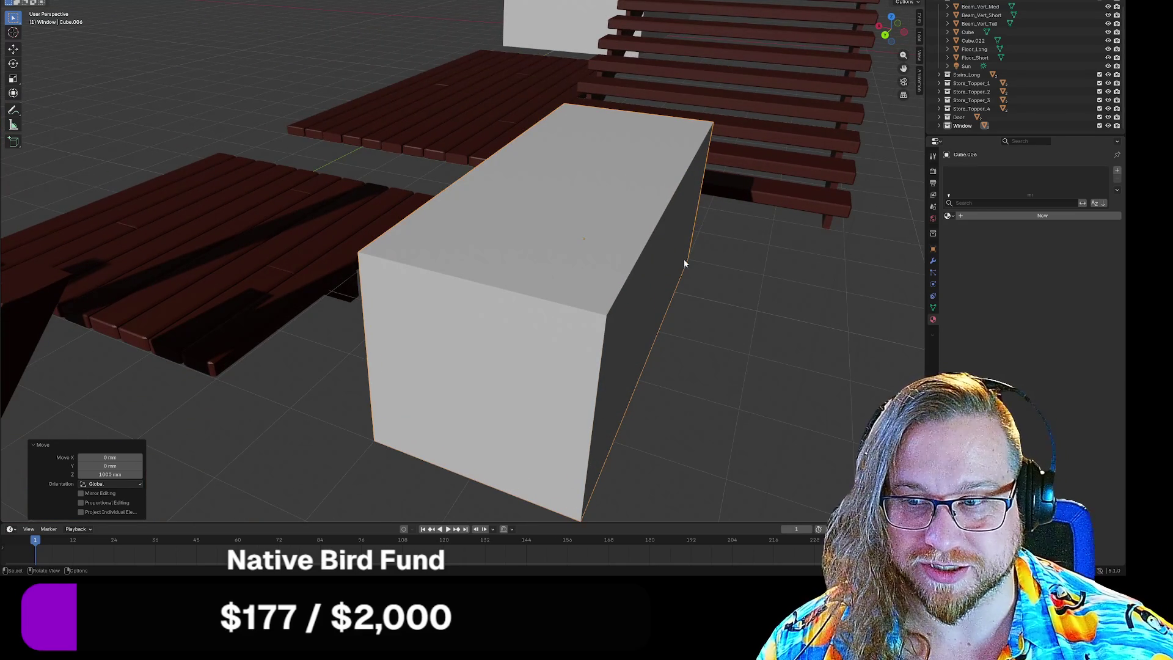
key("Tab")
left_click(680, 286)
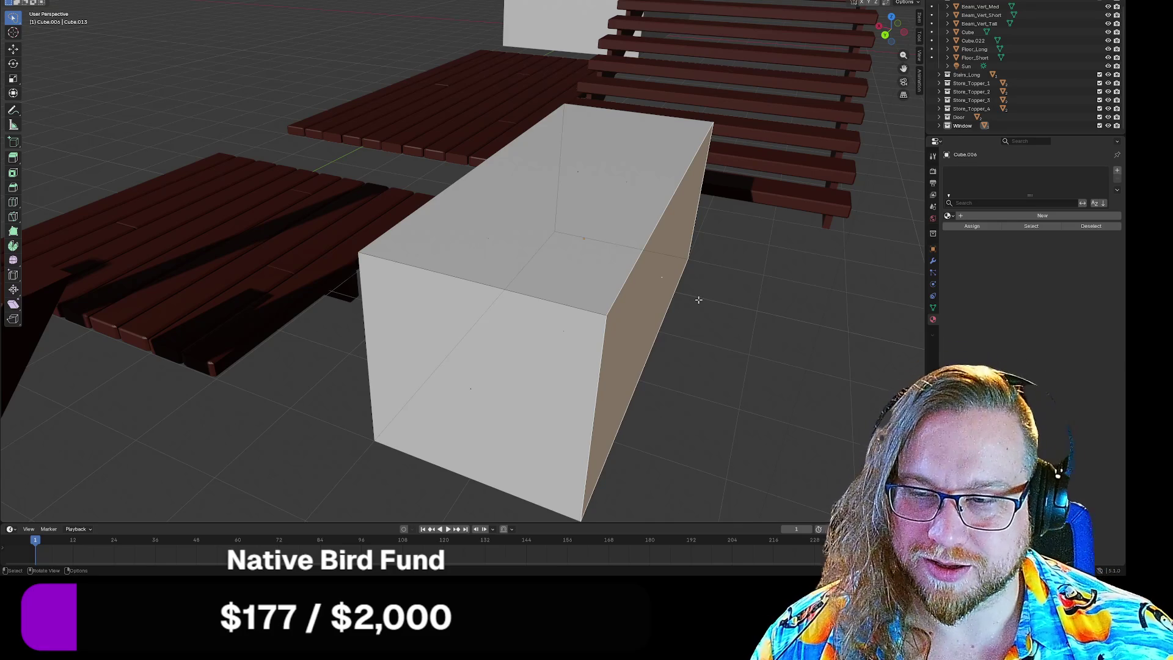
Step: Move the box's end face 1000 mm along the global X axis to lengthen it
key("g")
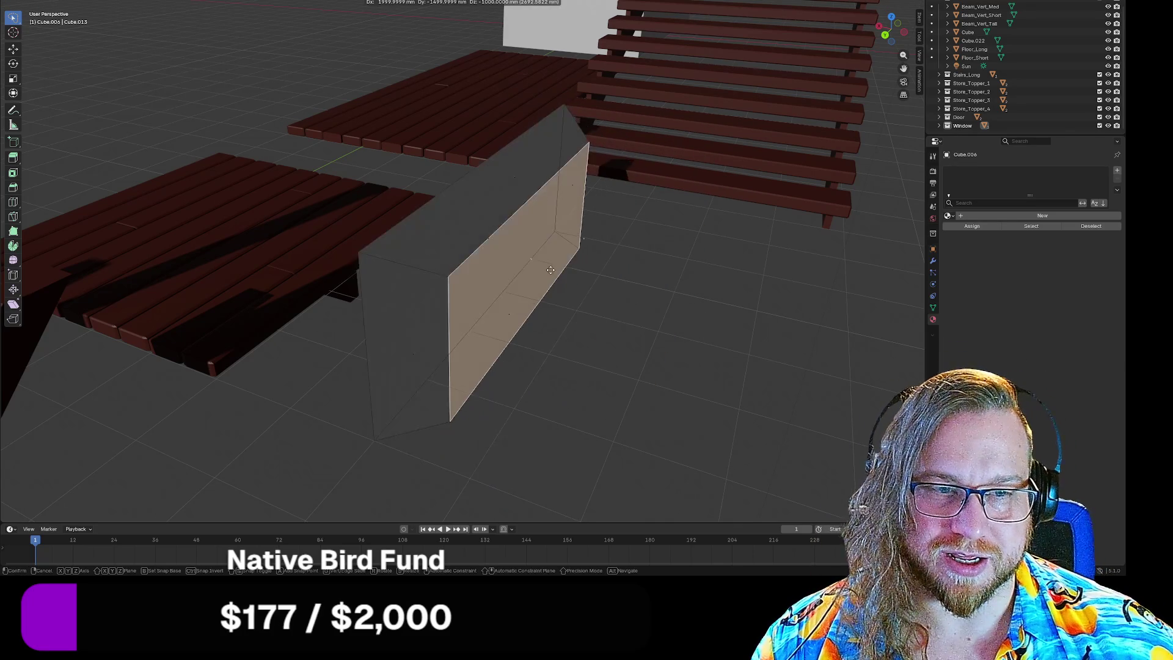
key("x")
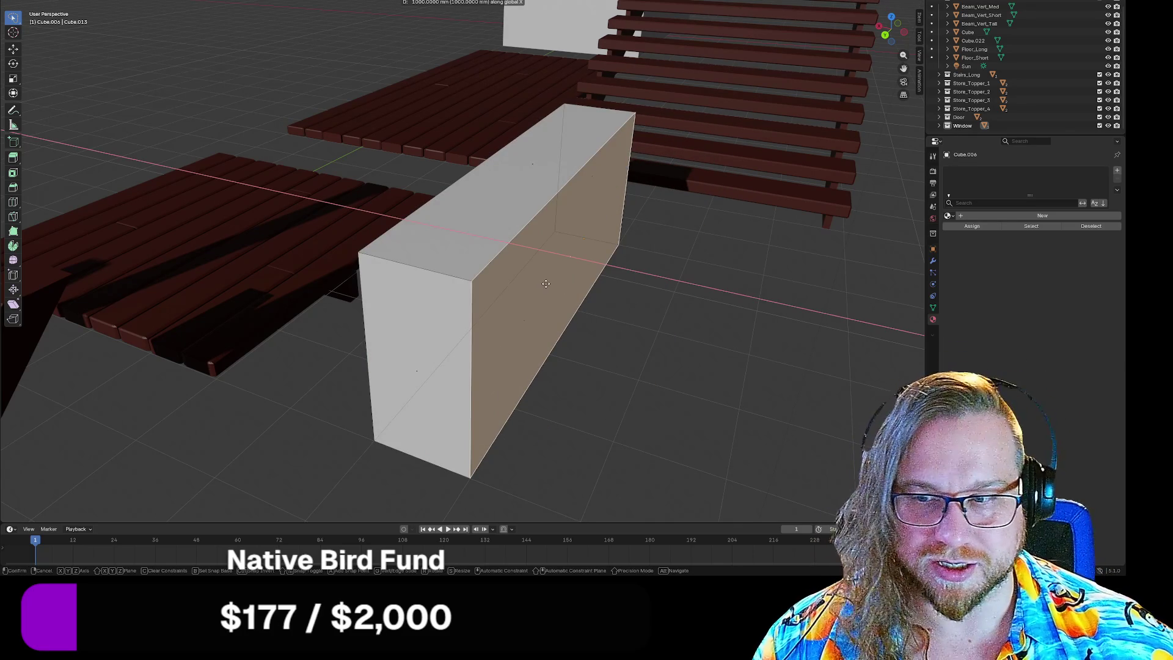
key("Return")
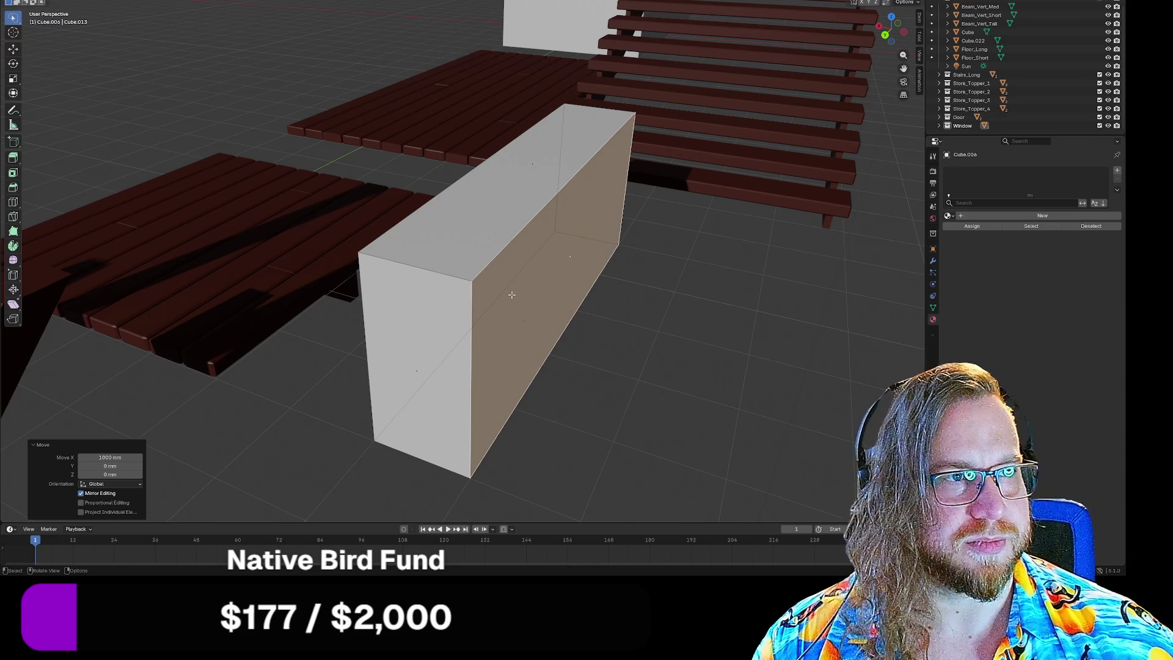
Step: Orbit to view the box front-on and clear the face selection
mouse_move(556, 289)
middle_mouse_down()
mouse_move(602, 304)
mouse_move(599, 288)
mouse_move(540, 283)
mouse_move(498, 309)
mouse_move(507, 306)
middle_mouse_up()
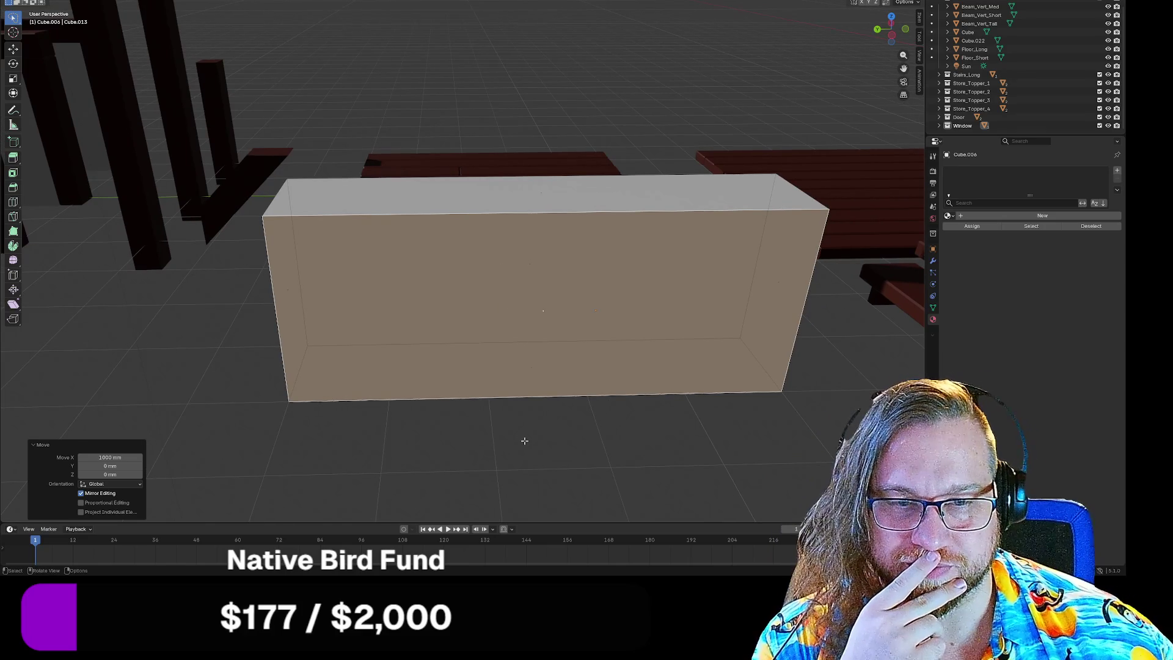
left_click(524, 442)
left_click(542, 322)
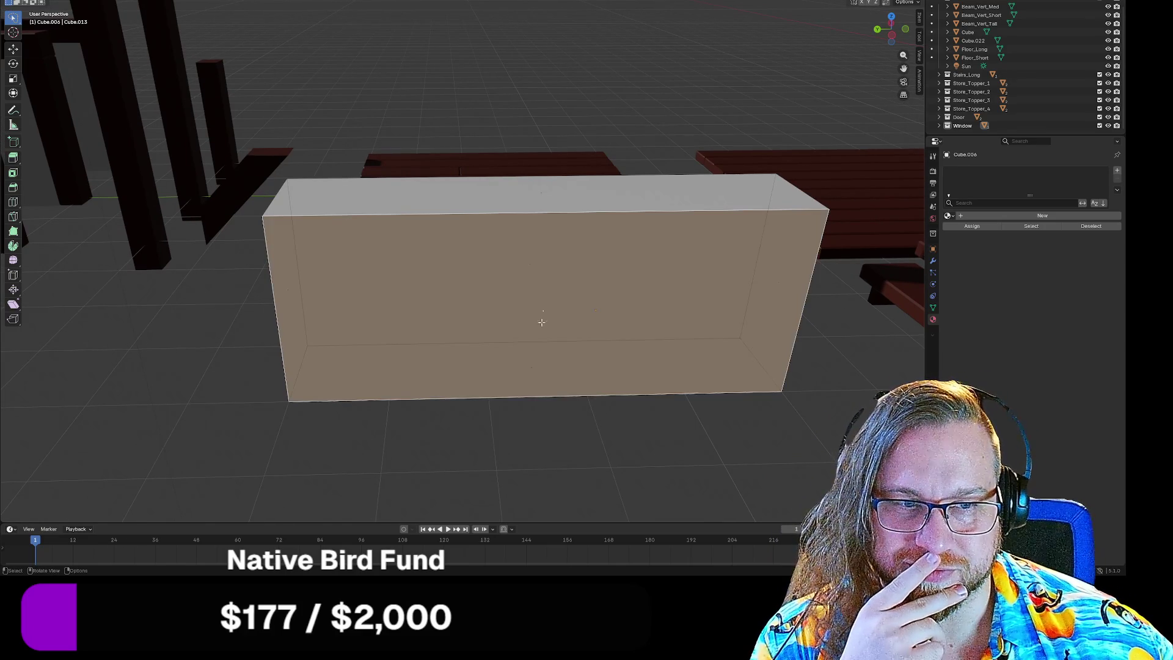
left_click(172, 433)
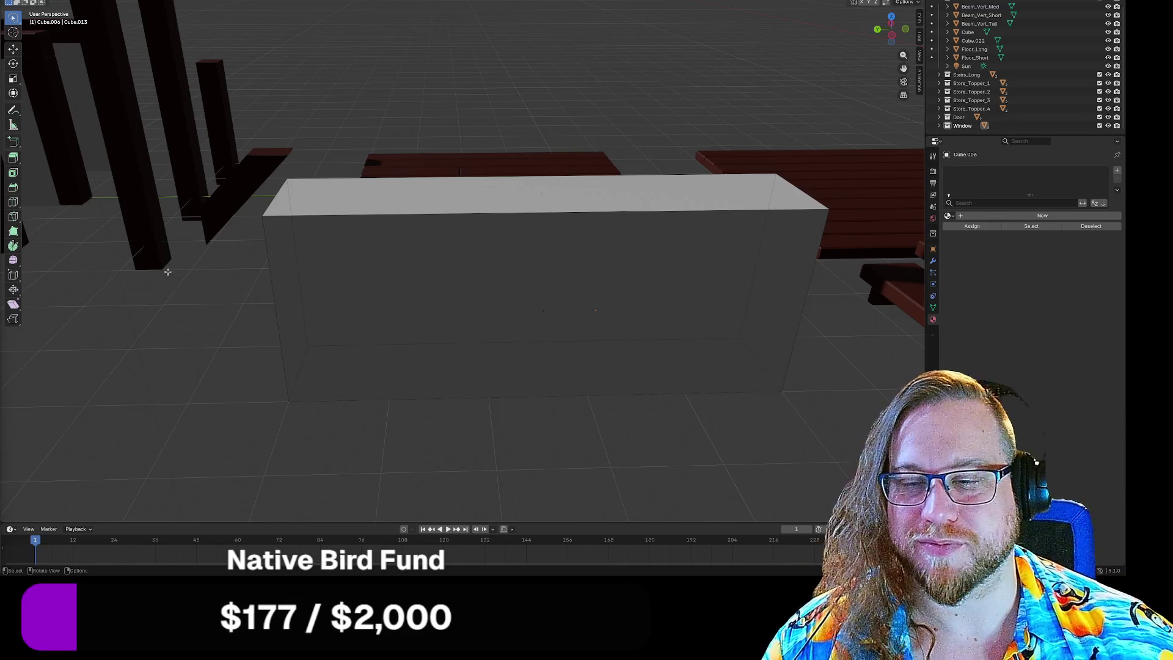
Step: Orbit the Blender view, then launch FireAlpaca64 from the Windows search Recent list
mouse_move(196, 285)
middle_mouse_down()
mouse_move(157, 269)
mouse_move(188, 291)
mouse_move(319, 278)
mouse_move(254, 282)
mouse_move(398, 183)
mouse_move(325, 288)
mouse_move(288, 287)
middle_mouse_up()
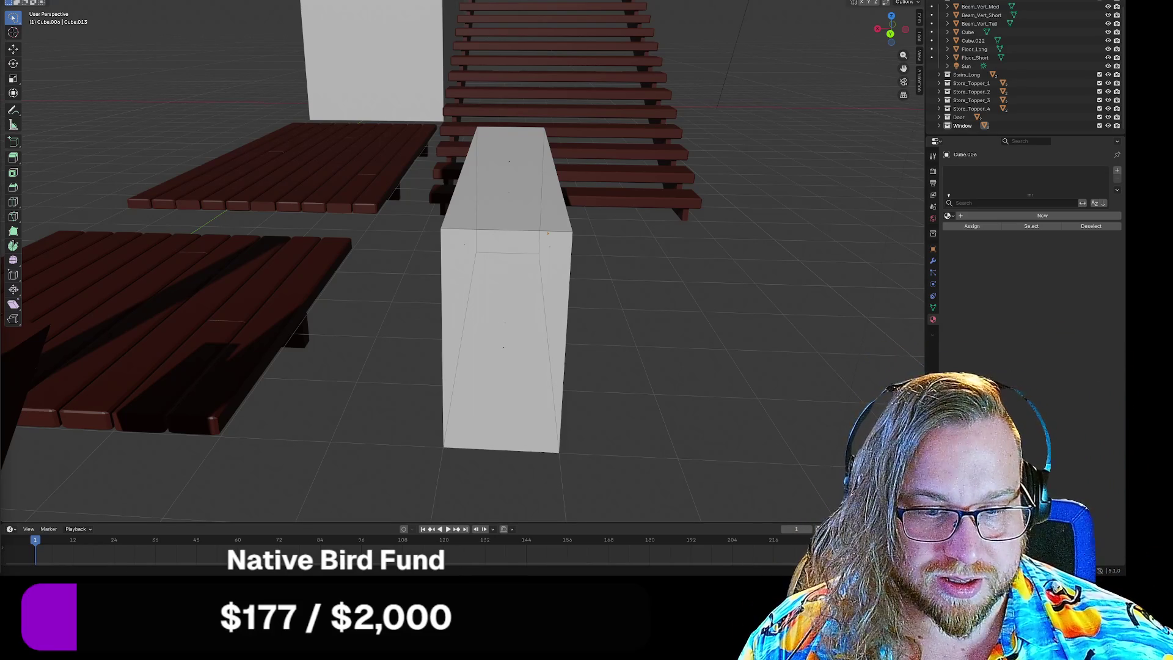
key("super")
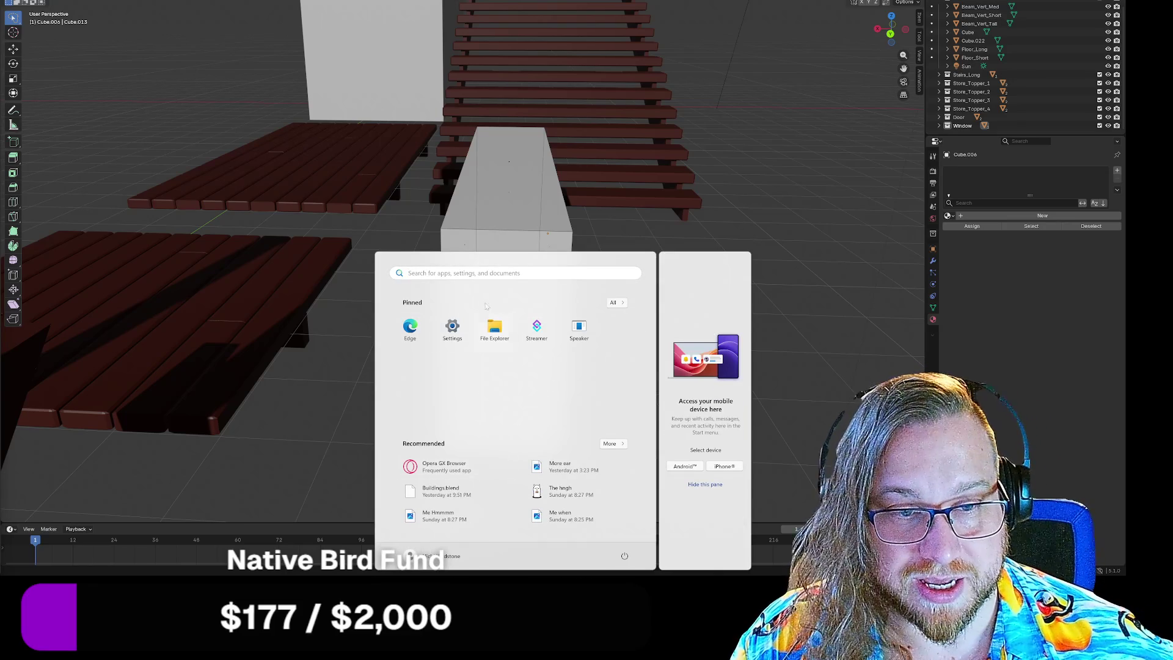
key("super+s")
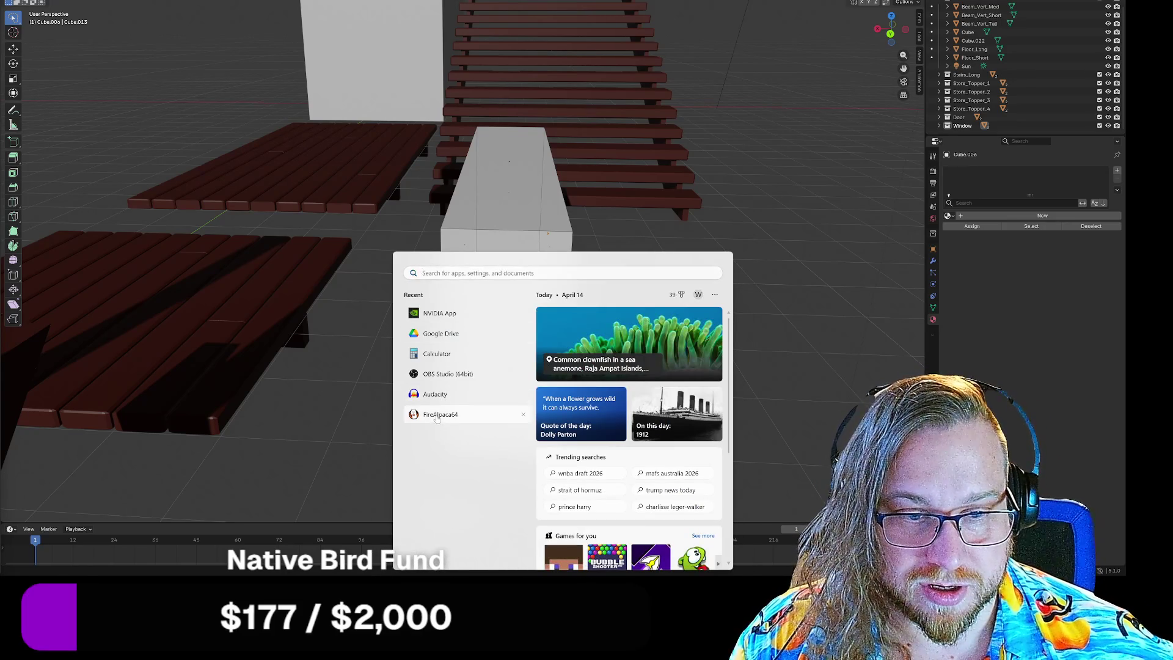
left_click(439, 414)
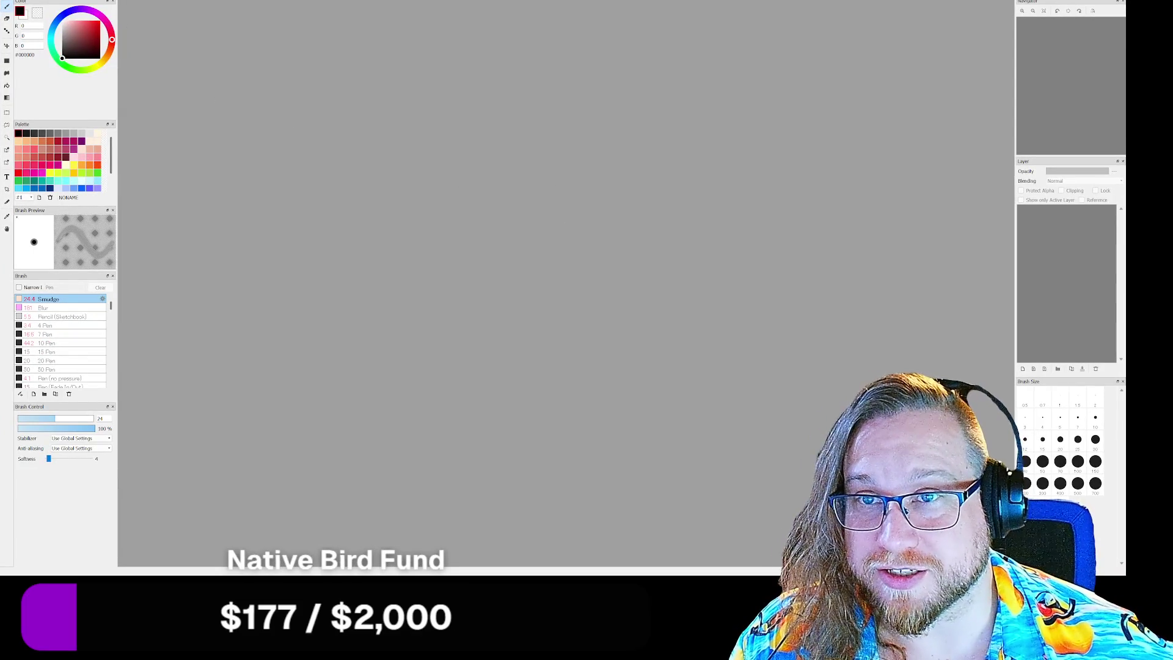
Step: Dismiss the startup ad and create a new 1000 × 1000 px canvas
left_click(655, 379)
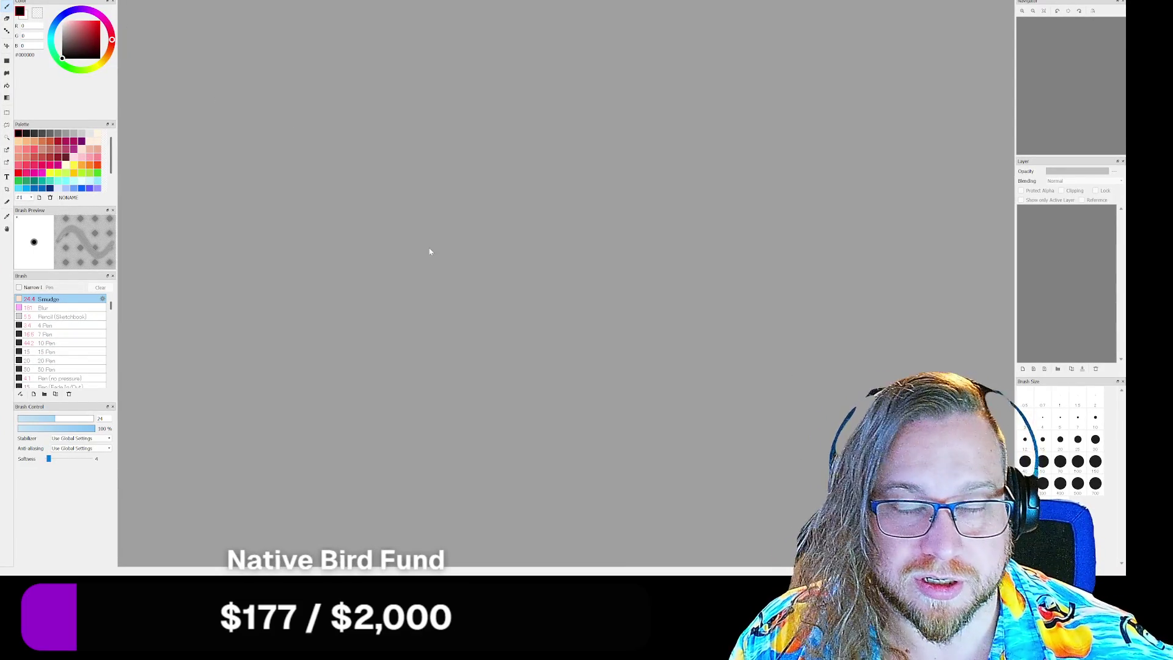
key("alt+f")
key("n")
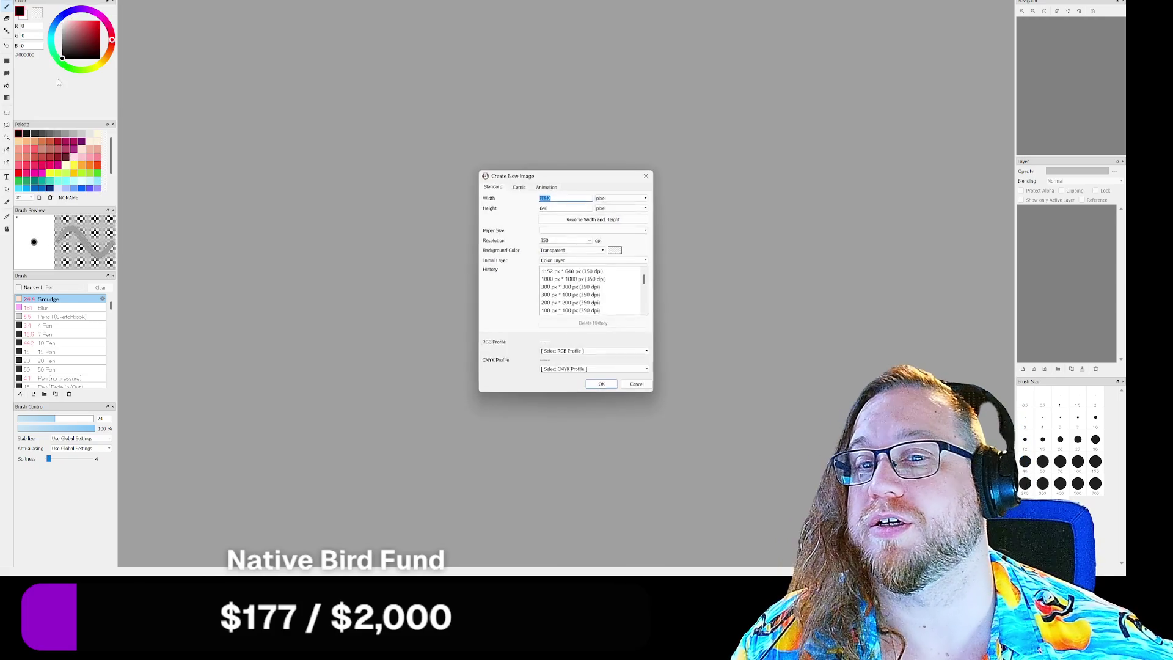
left_click(553, 286)
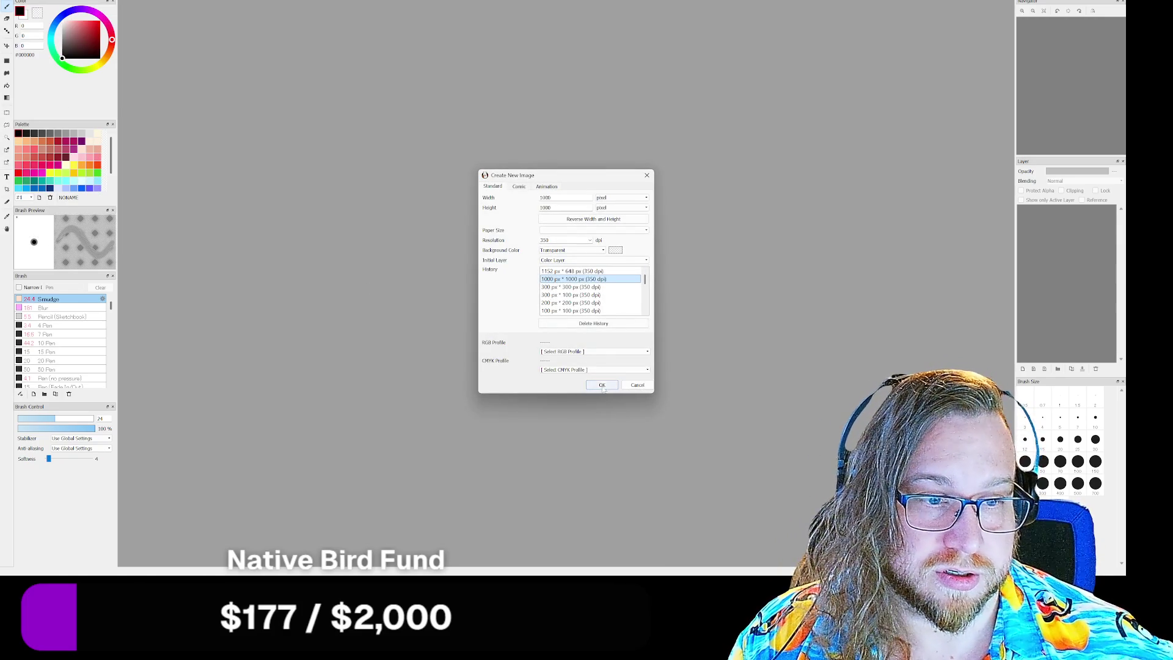
left_click(602, 384)
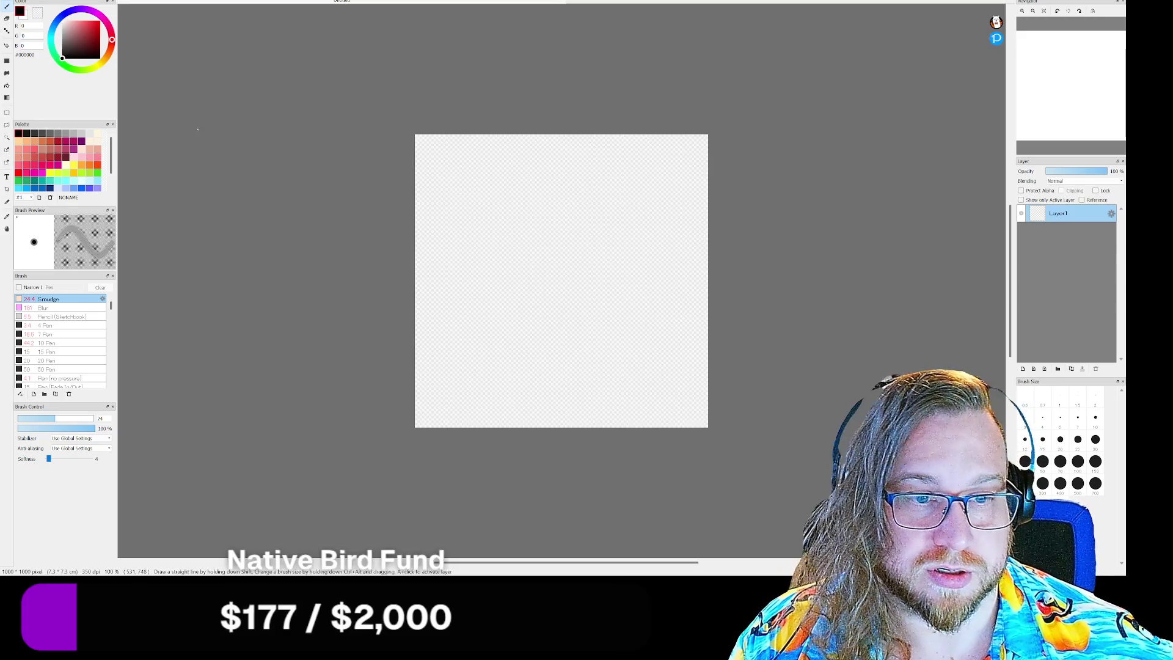
Step: Bucket-fill the canvas black, add a new layer above it, and make white the drawing colour
left_click(7, 86)
left_click(450, 202)
scroll(654, 287, "up", 5)
scroll(440, 222, "down", 5)
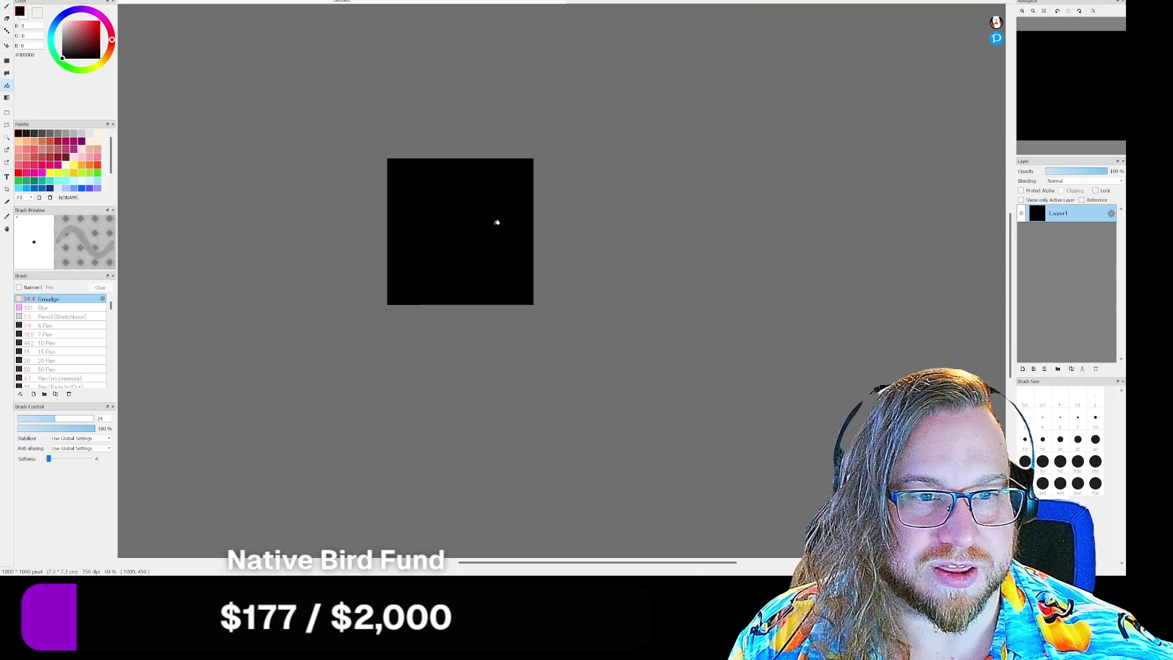
scroll(336, 186, "up", 4)
left_click(1069, 105)
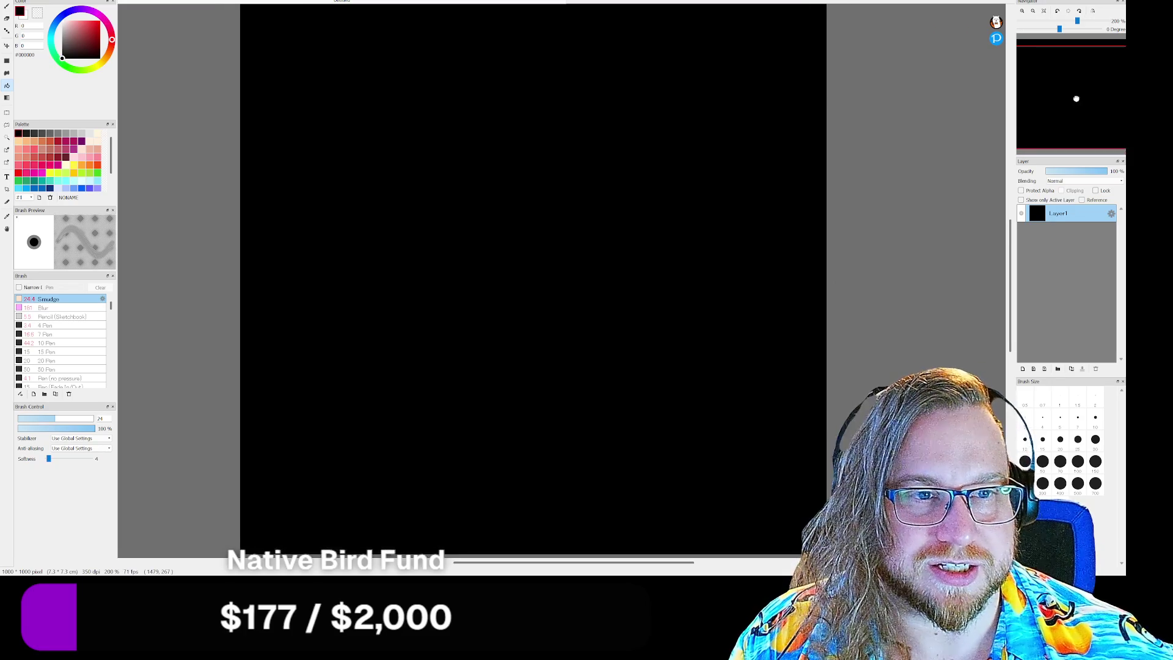
key("ctrl+shift+n")
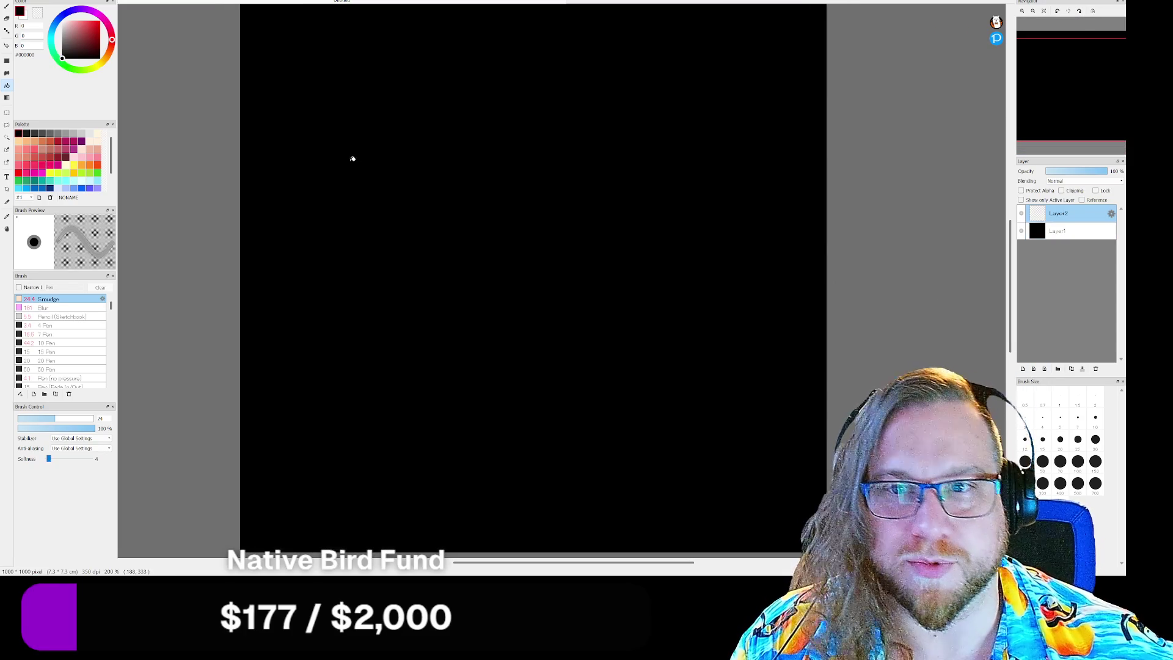
left_click(66, 164)
Step: With the Pencil (Sketchbook) brush, draw the elephant's head, brow, trunk and both ears
key("b")
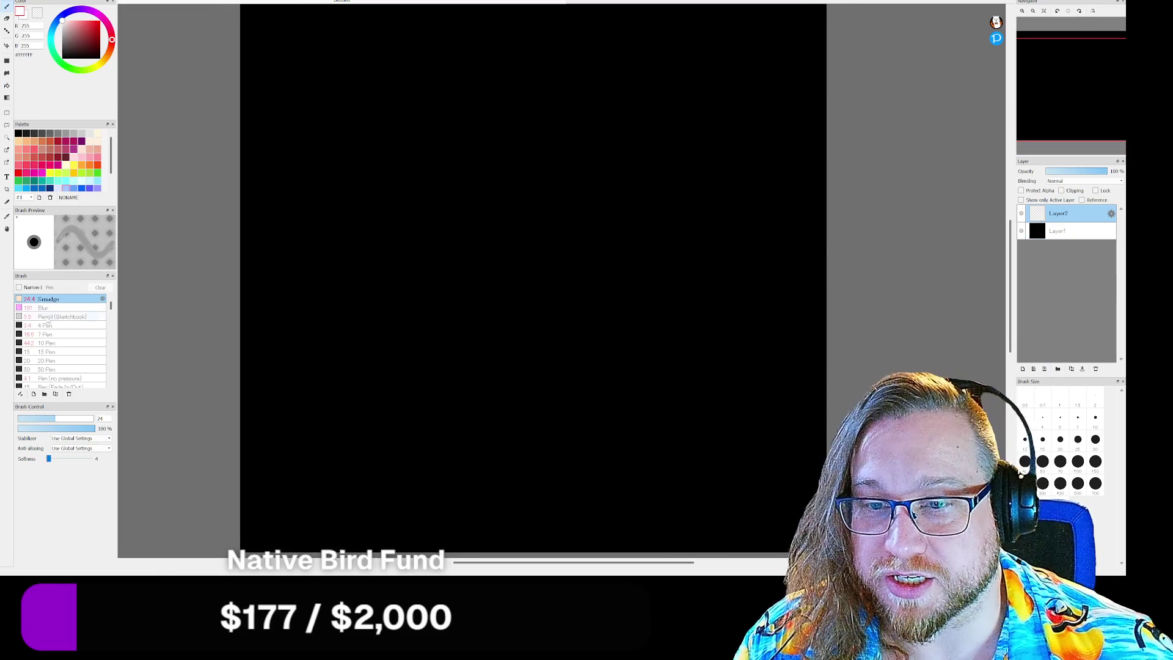
left_click(55, 316)
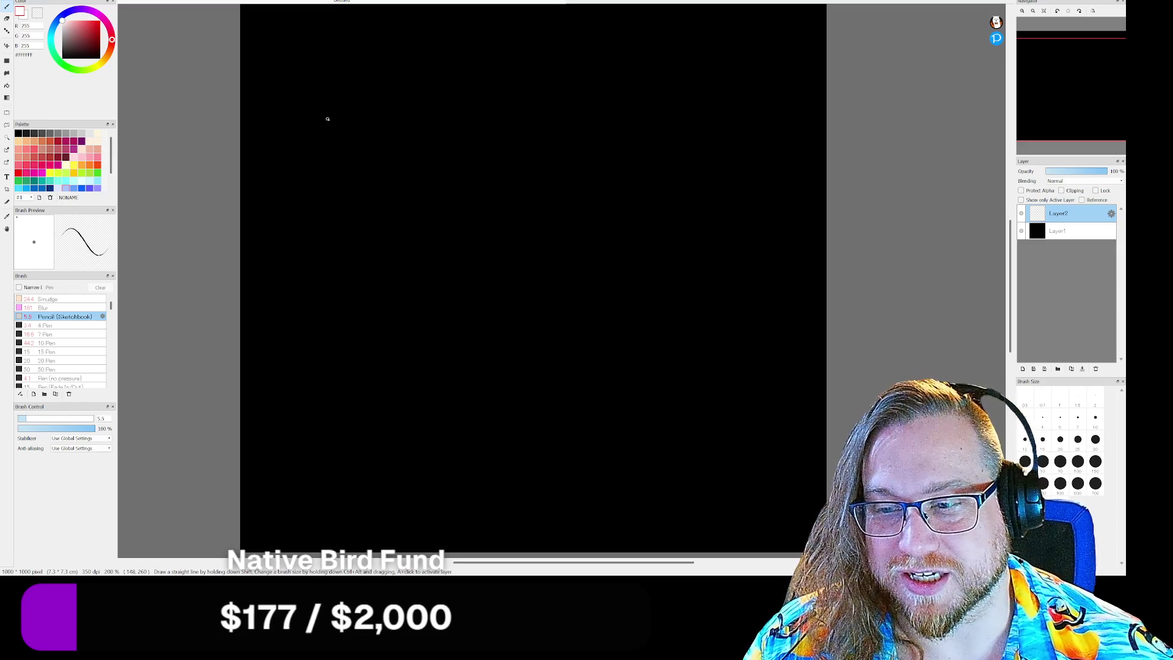
mouse_move(391, 120)
left_mouse_down()
mouse_move(342, 191)
mouse_move(344, 257)
mouse_move(382, 325)
left_mouse_up()
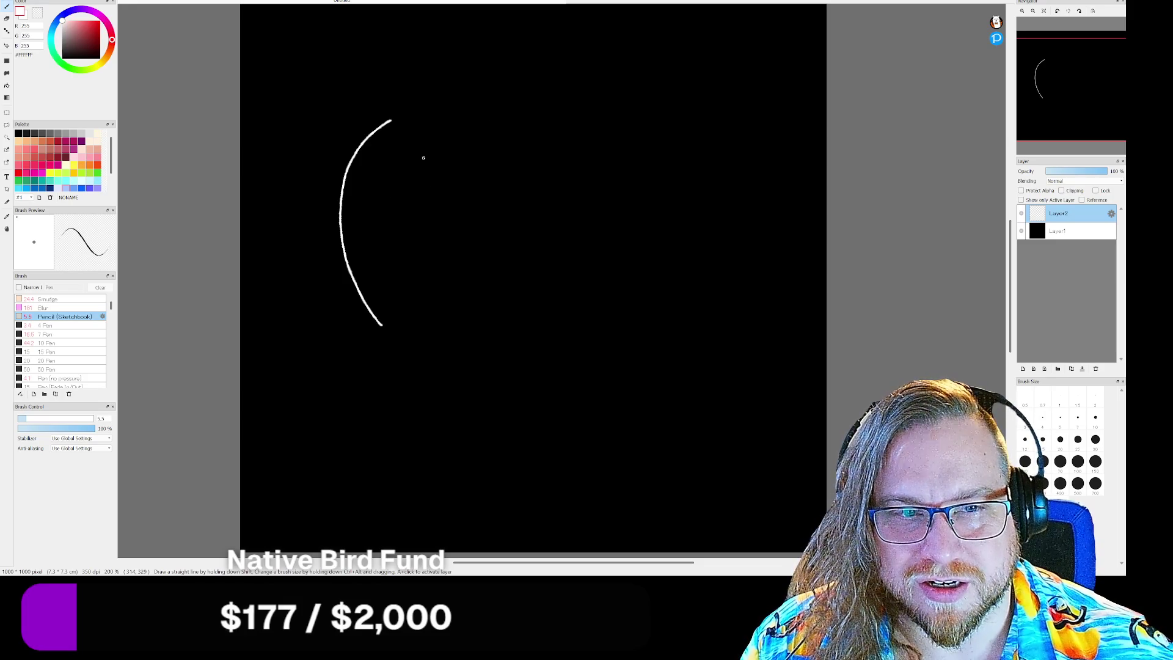
mouse_move(421, 151)
left_mouse_down()
mouse_move(426, 186)
mouse_move(474, 217)
left_mouse_up()
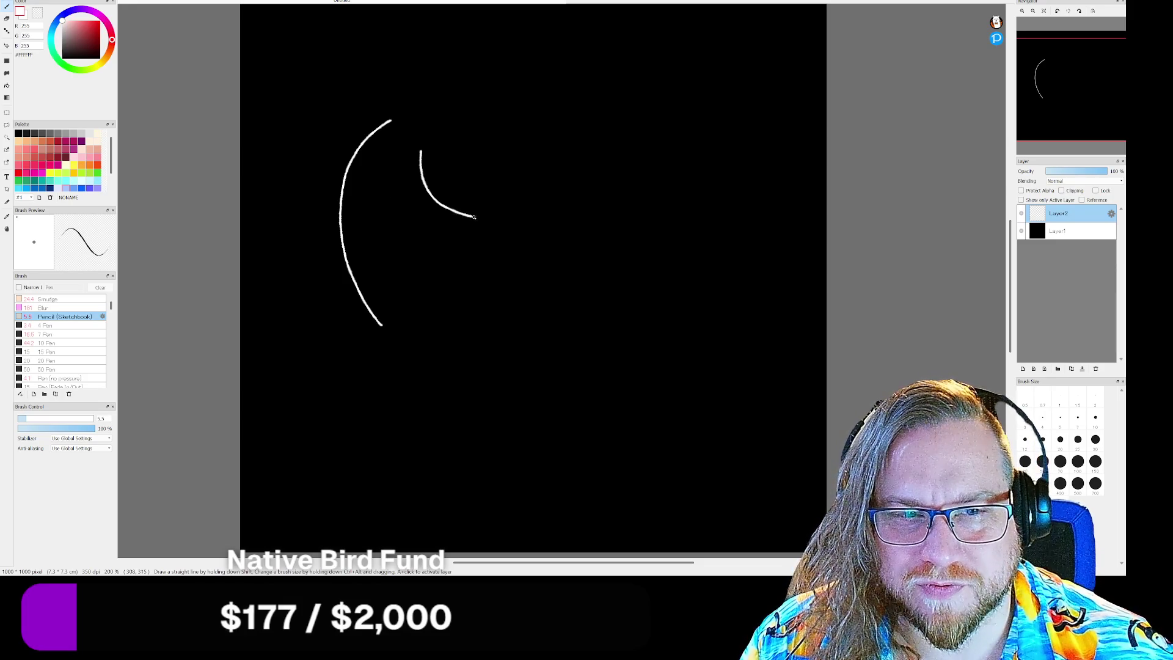
mouse_move(421, 181)
left_mouse_down()
mouse_move(406, 211)
mouse_move(382, 215)
mouse_move(416, 234)
mouse_move(424, 322)
left_mouse_up()
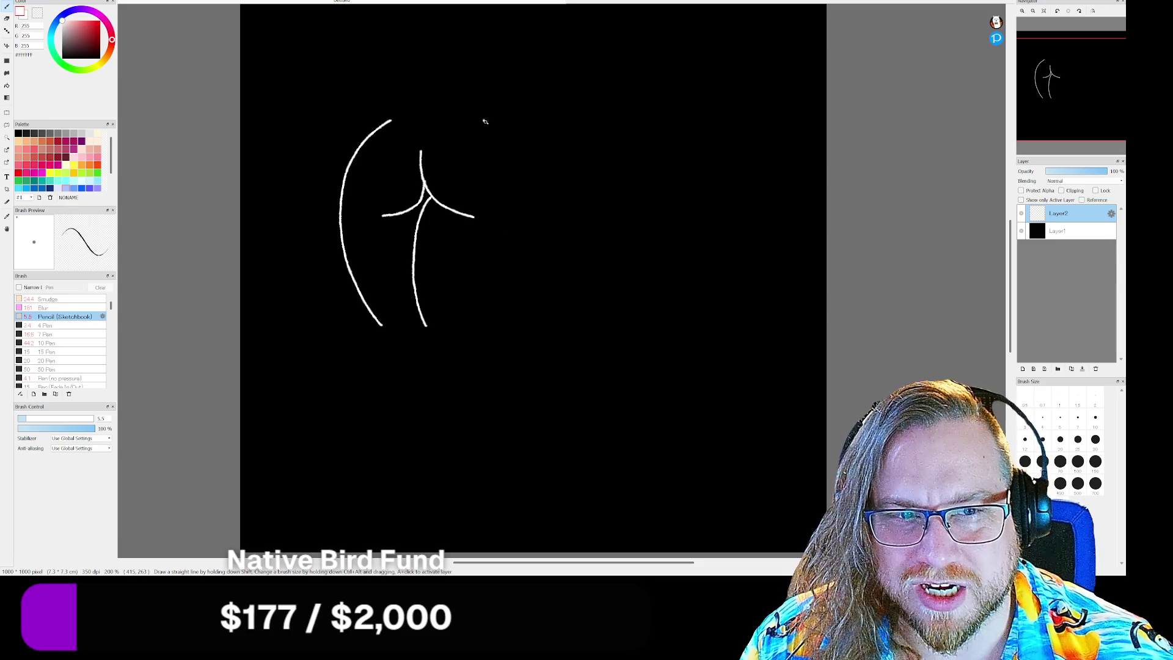
mouse_move(483, 120)
left_mouse_down()
mouse_move(515, 193)
mouse_move(507, 247)
mouse_move(472, 315)
left_mouse_up()
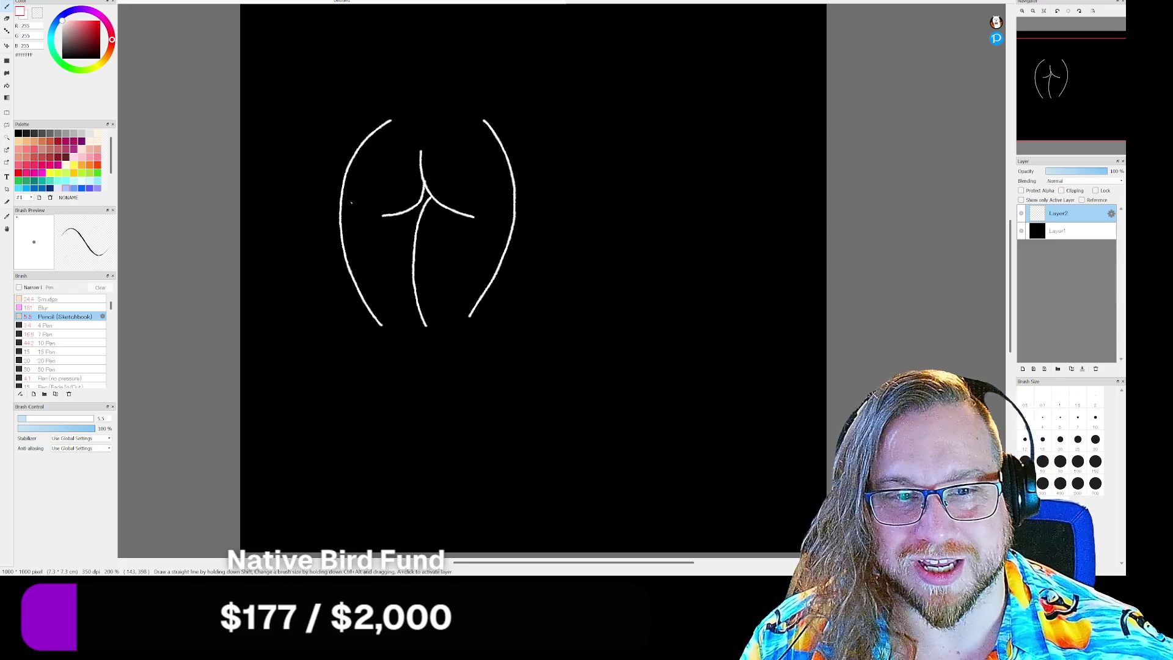
mouse_move(421, 325)
left_mouse_down()
mouse_move(397, 322)
mouse_move(435, 333)
mouse_move(400, 324)
mouse_move(427, 353)
mouse_move(431, 342)
left_mouse_up()
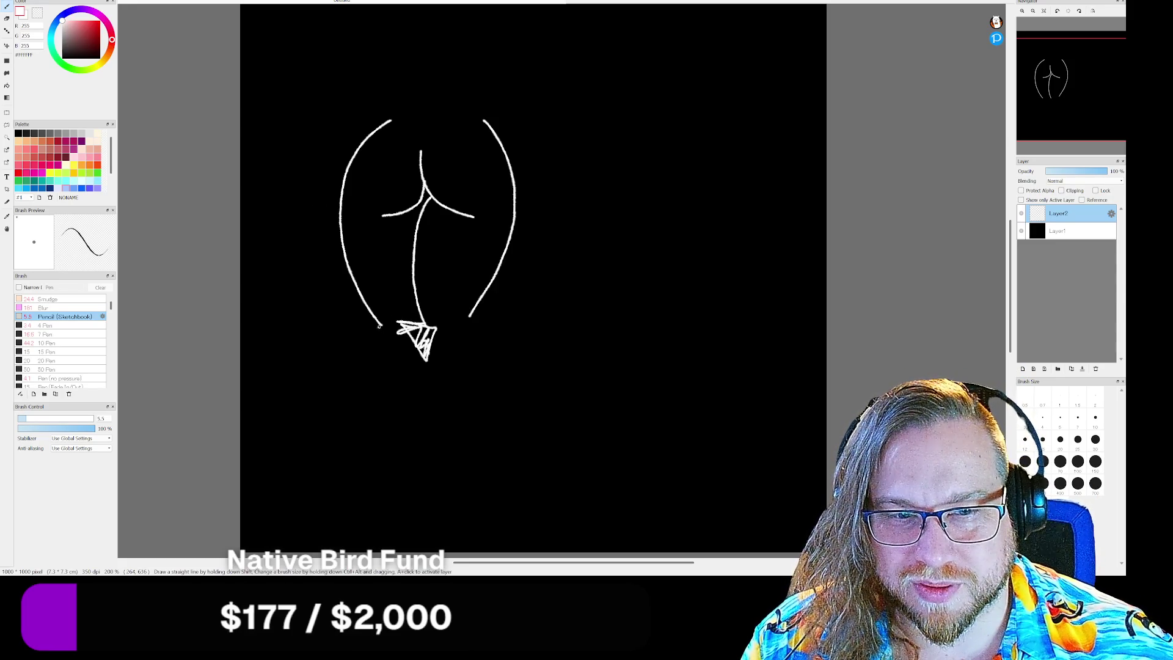
mouse_move(489, 122)
left_mouse_down()
mouse_move(594, 237)
mouse_move(521, 264)
mouse_move(512, 238)
left_mouse_up()
left_click_drag(287, 147, 342, 197)
mouse_move(392, 120)
left_mouse_down()
mouse_move(452, 104)
mouse_move(487, 122)
left_mouse_up()
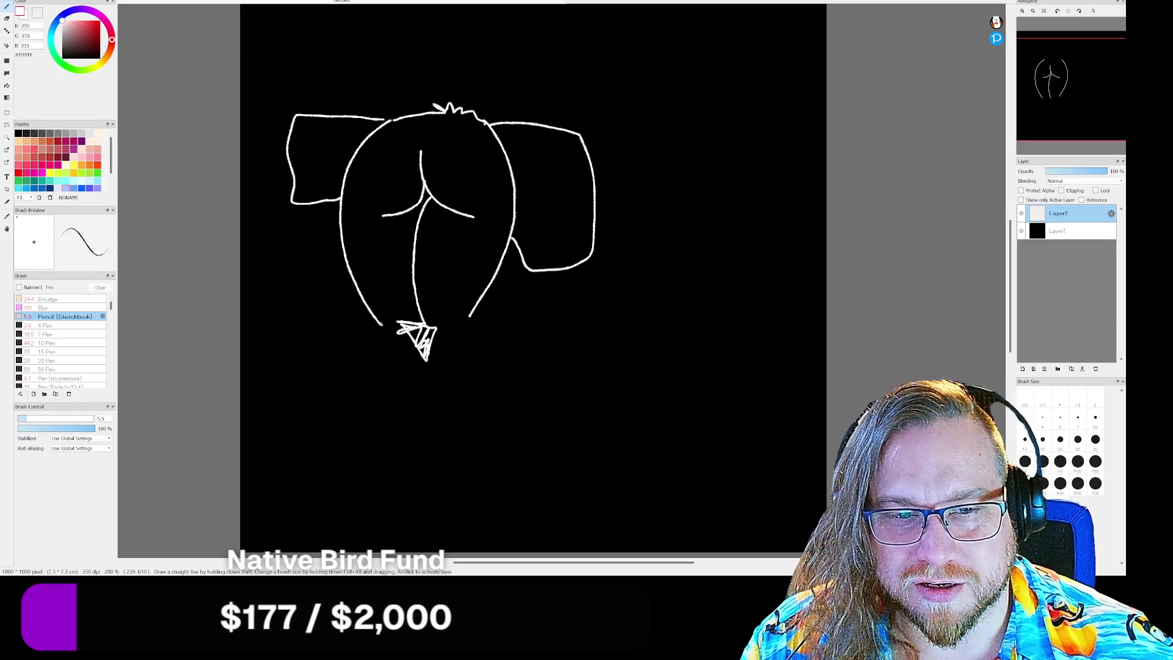
mouse_move(380, 324)
left_mouse_down()
mouse_move(401, 375)
mouse_move(428, 360)
mouse_move(454, 369)
mouse_move(467, 310)
left_mouse_up()
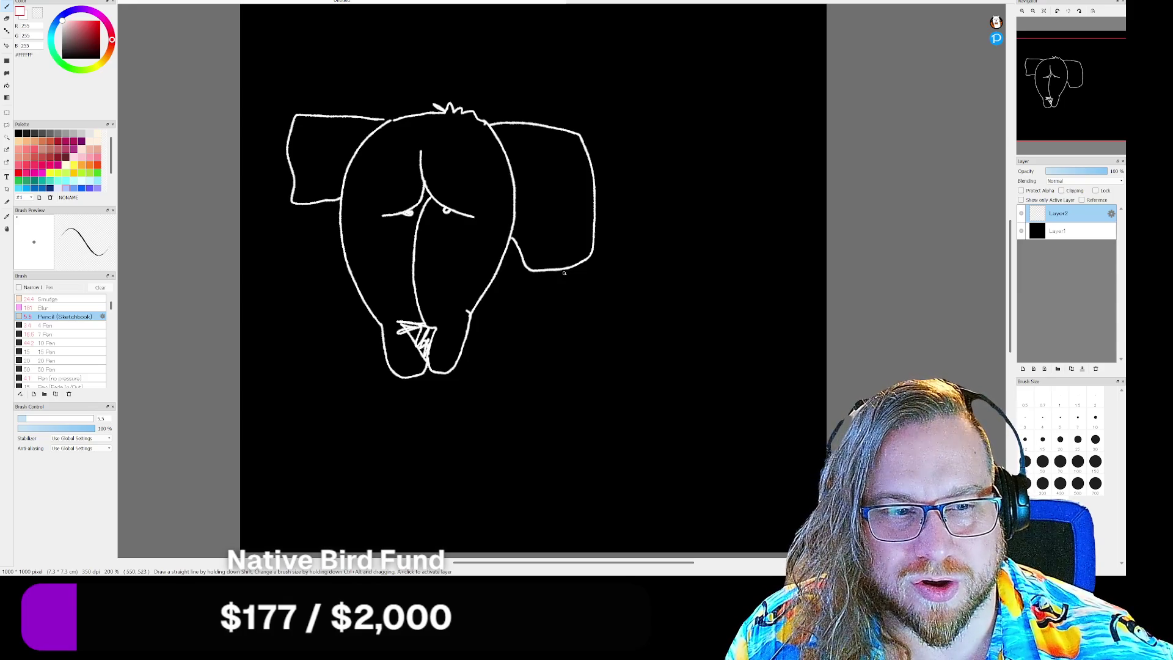
Step: Draw the elephant's back, curled hind foot and legs beneath the body
mouse_move(568, 270)
left_mouse_down()
mouse_move(649, 349)
mouse_move(642, 404)
left_mouse_up()
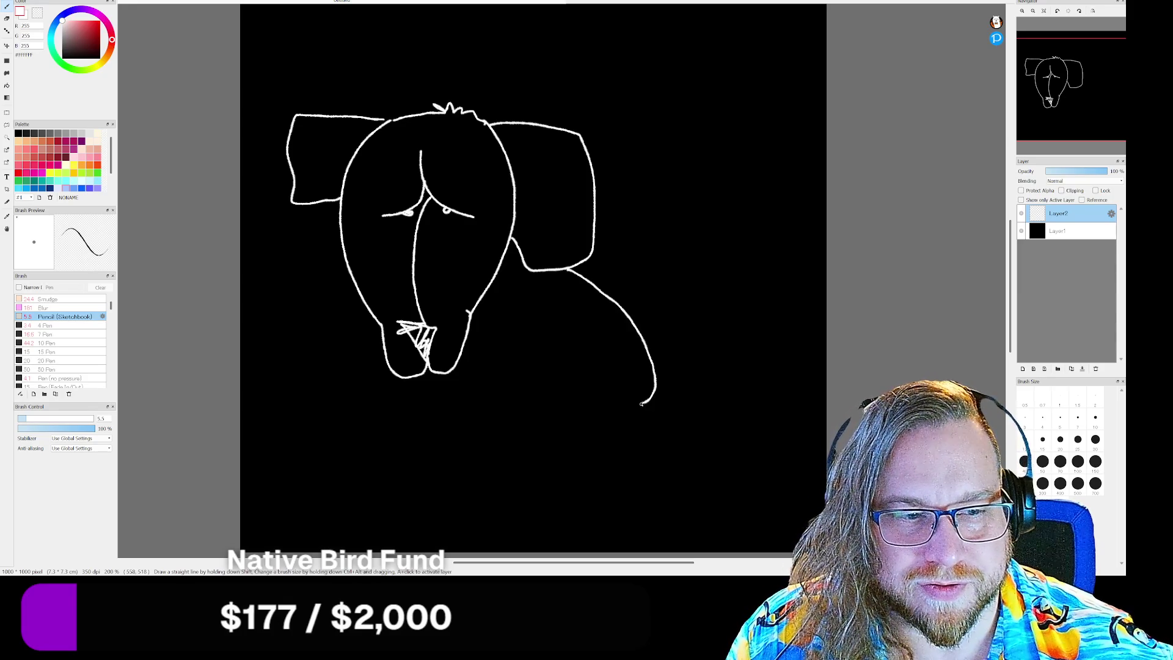
mouse_move(610, 364)
left_mouse_down()
mouse_move(589, 368)
mouse_move(605, 398)
mouse_move(582, 404)
mouse_move(589, 418)
mouse_move(638, 406)
left_mouse_up()
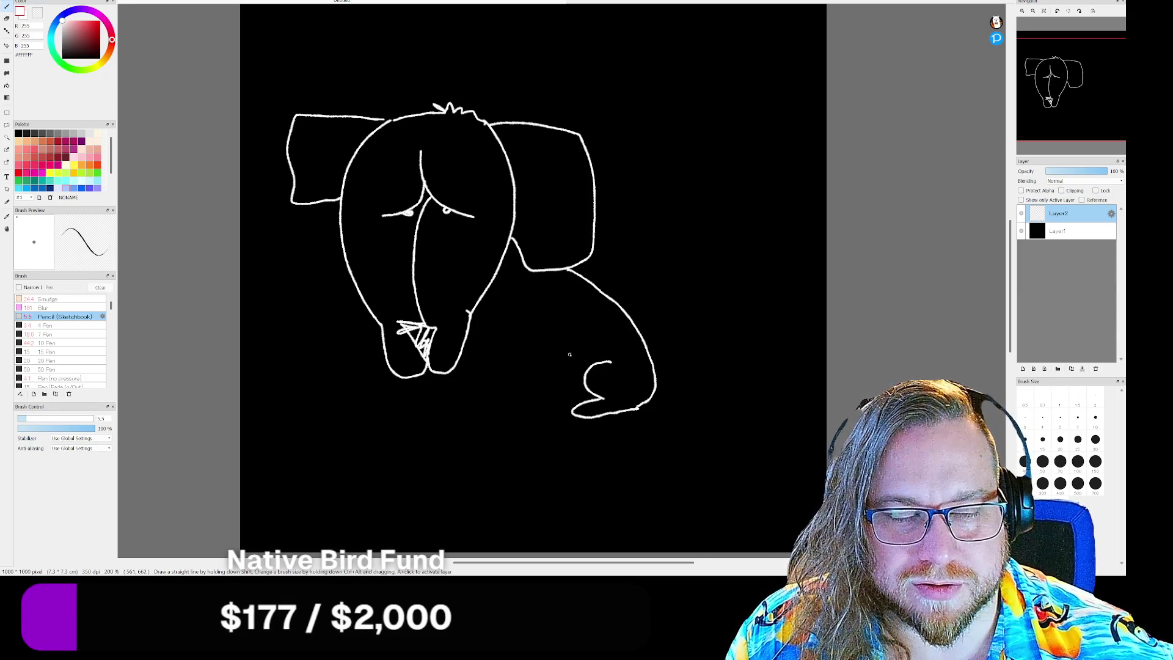
mouse_move(478, 385)
left_mouse_down()
mouse_move(515, 308)
mouse_move(514, 411)
mouse_move(532, 392)
mouse_move(551, 305)
mouse_move(574, 350)
mouse_move(611, 362)
left_mouse_up()
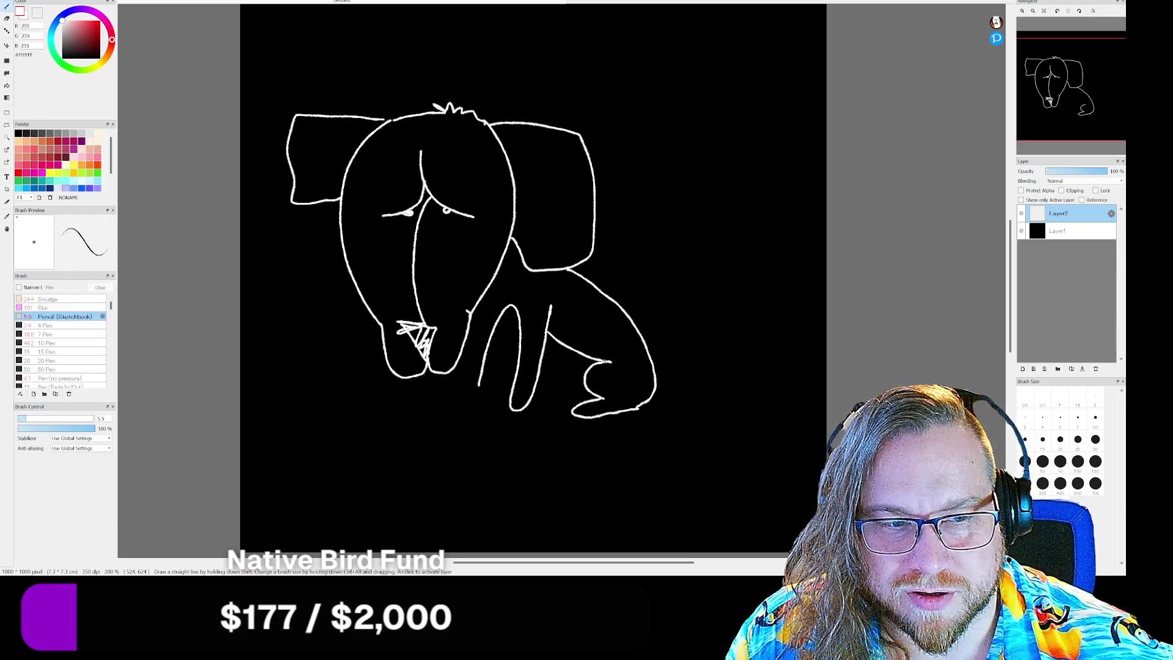
mouse_move(480, 384)
left_mouse_down()
mouse_move(468, 389)
mouse_move(457, 359)
left_mouse_up()
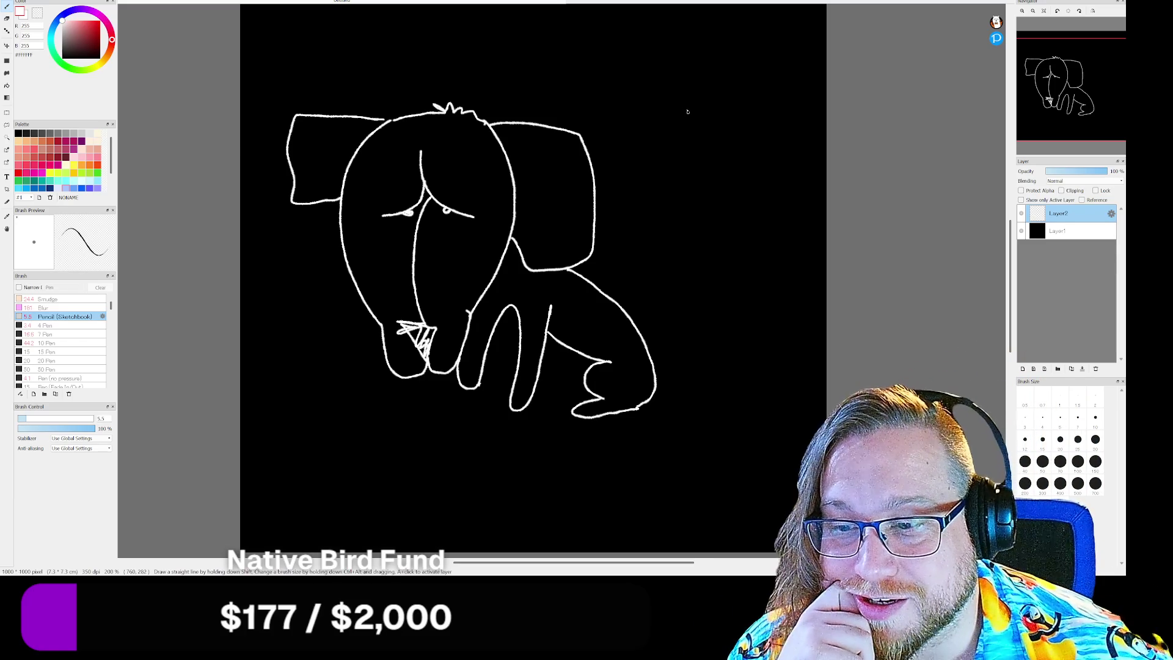
Step: Sketch a small face at top right with eye arcs, a pupil, an open mouth and a body line
left_click_drag(632, 67, 747, 59)
left_click_drag(656, 74, 724, 81)
mouse_move(666, 107)
left_mouse_down()
mouse_move(707, 106)
mouse_move(700, 128)
mouse_move(681, 117)
mouse_move(712, 110)
mouse_move(687, 91)
left_mouse_up()
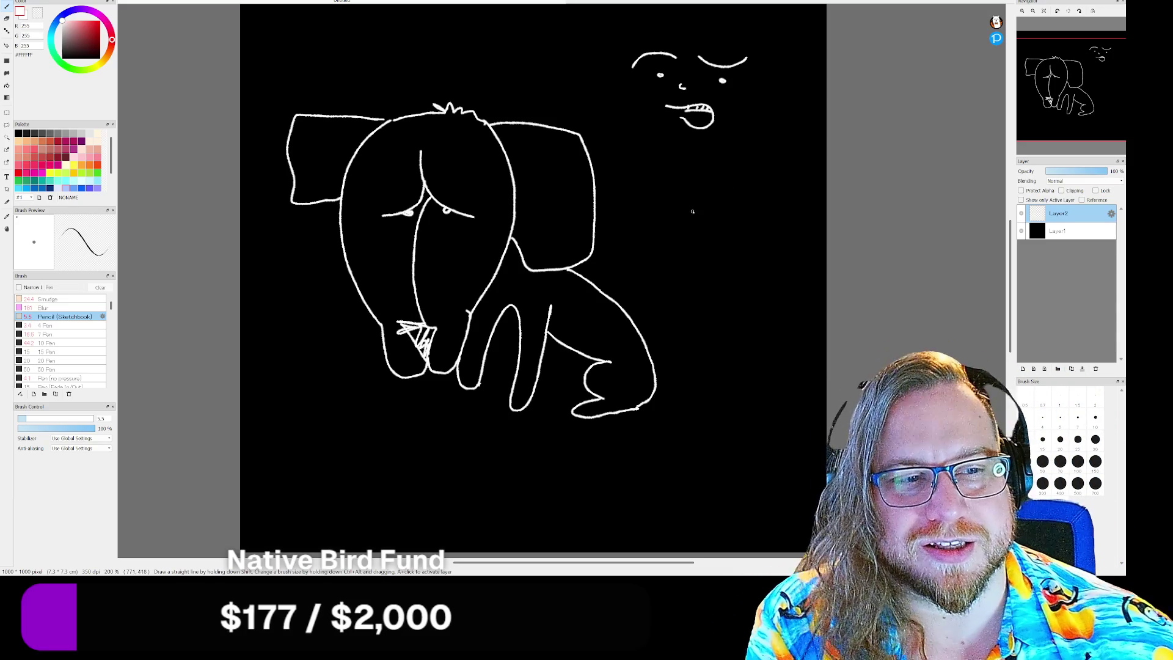
mouse_move(683, 184)
left_mouse_down()
mouse_move(663, 245)
mouse_move(726, 252)
mouse_move(665, 258)
mouse_move(683, 270)
left_mouse_up()
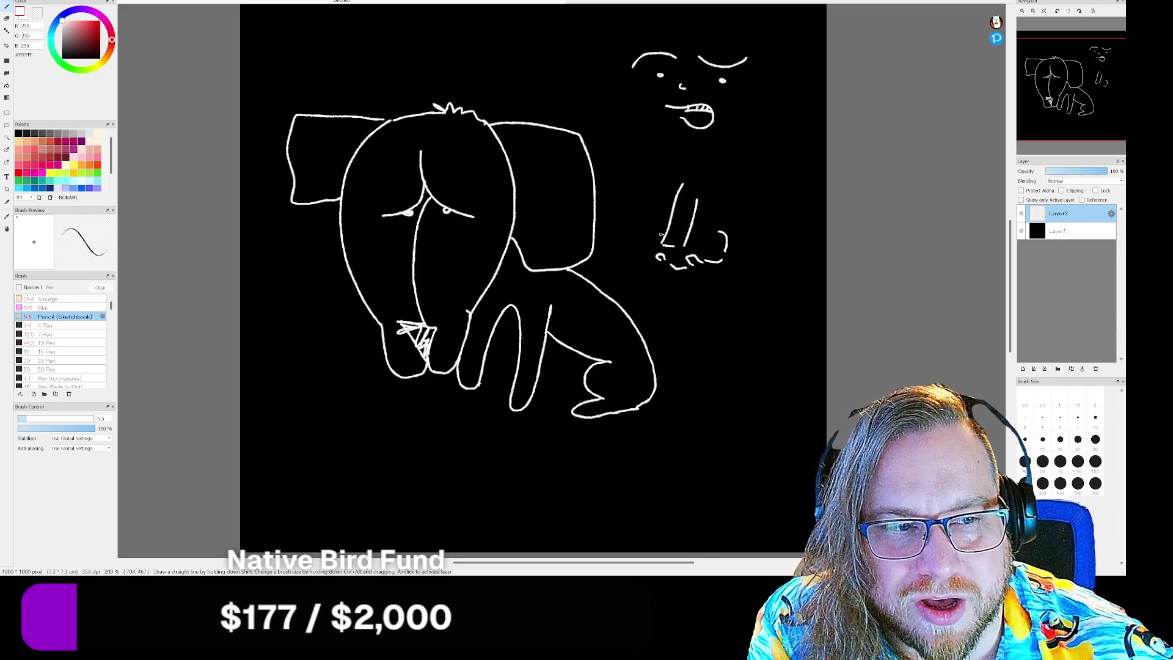
Step: Draw two arched brows below the small figure and sketch an eye under each
left_click_drag(661, 233, 658, 246)
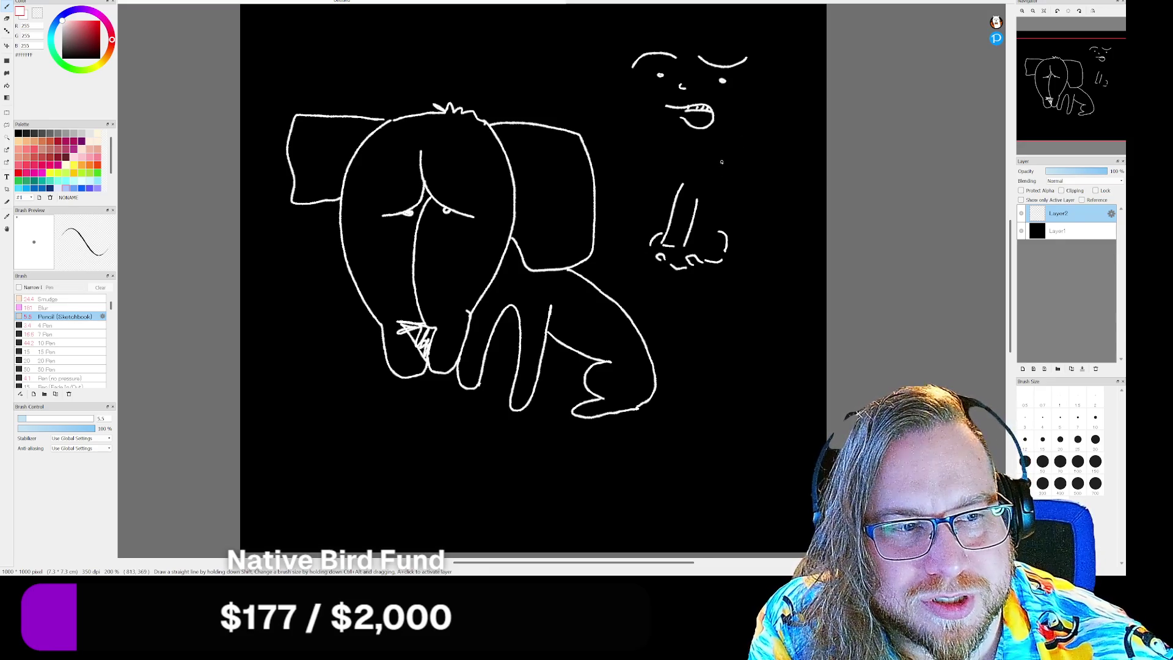
mouse_move(717, 162)
left_mouse_down()
mouse_move(747, 147)
mouse_move(786, 161)
left_mouse_up()
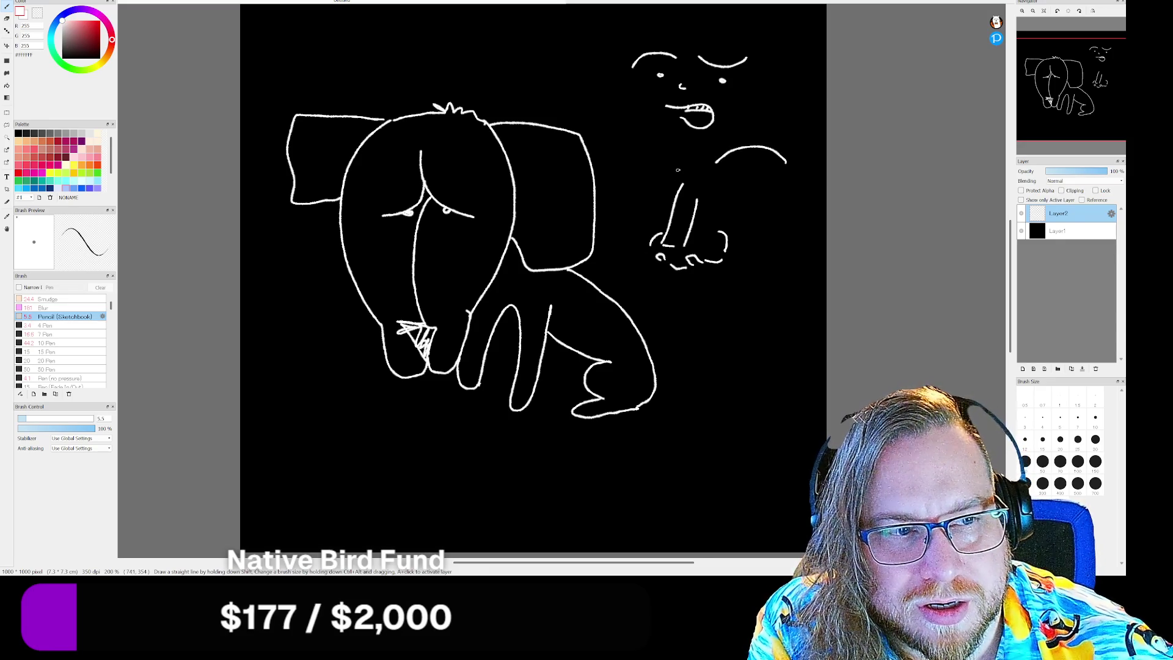
mouse_move(678, 161)
left_mouse_down()
mouse_move(660, 149)
mouse_move(633, 160)
left_mouse_up()
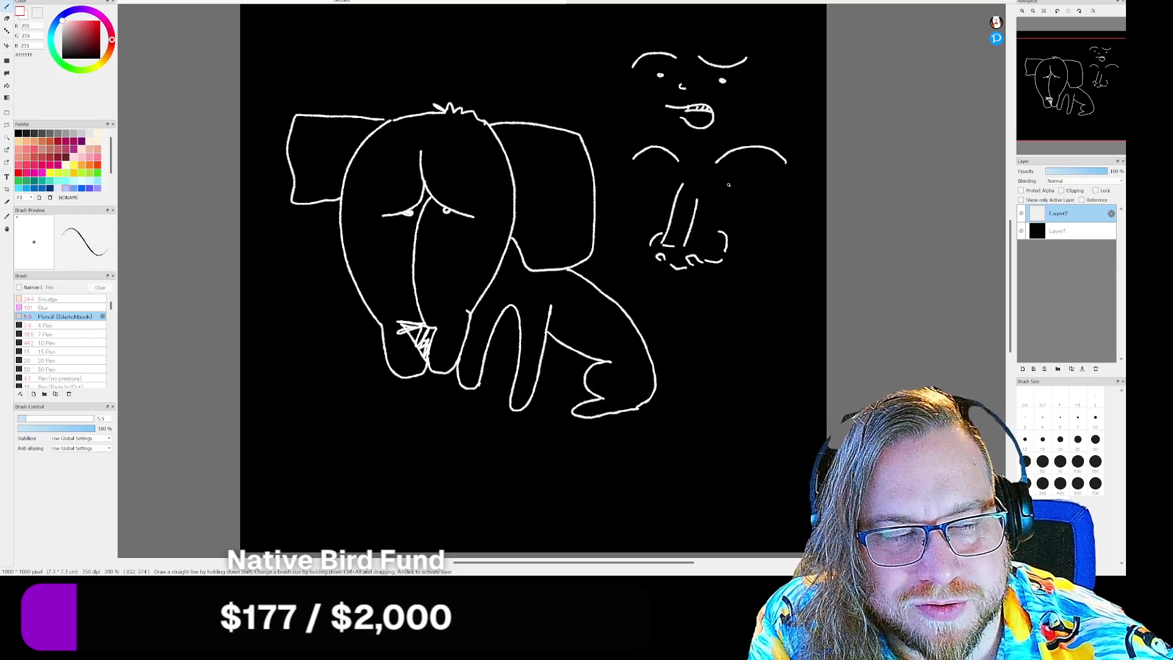
mouse_move(726, 186)
left_mouse_down()
mouse_move(759, 188)
mouse_move(733, 171)
mouse_move(759, 174)
mouse_move(742, 203)
mouse_move(747, 182)
left_mouse_up()
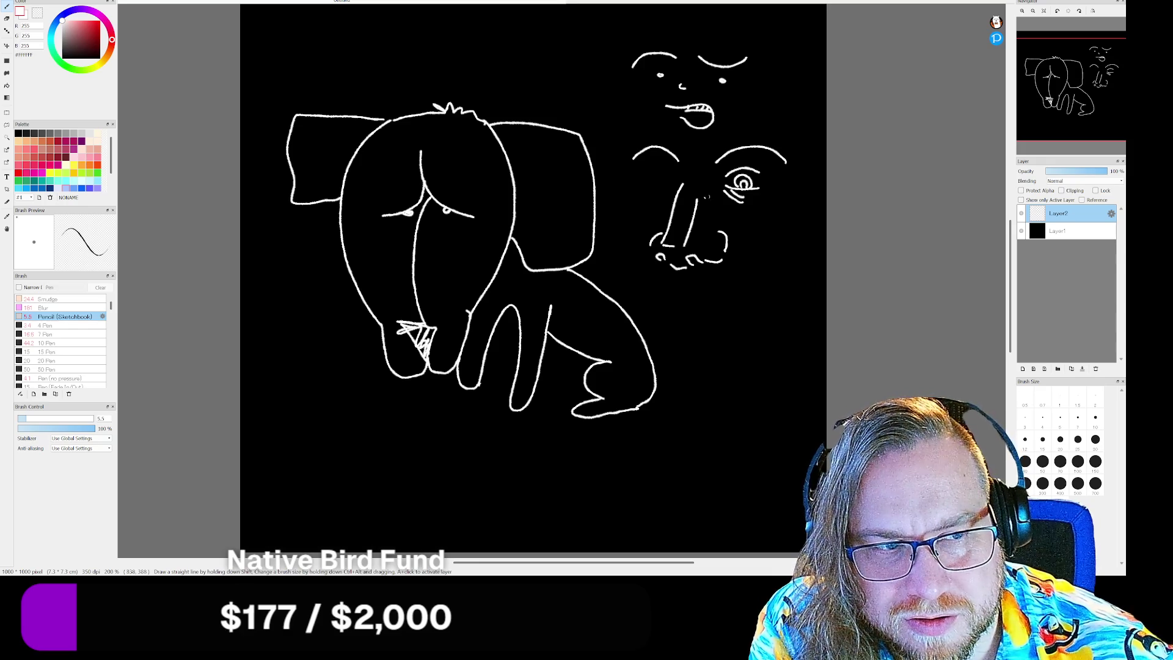
mouse_move(641, 171)
left_mouse_down()
mouse_move(675, 178)
mouse_move(639, 187)
mouse_move(663, 200)
mouse_move(653, 207)
mouse_move(663, 176)
mouse_move(665, 190)
mouse_move(651, 189)
left_mouse_up()
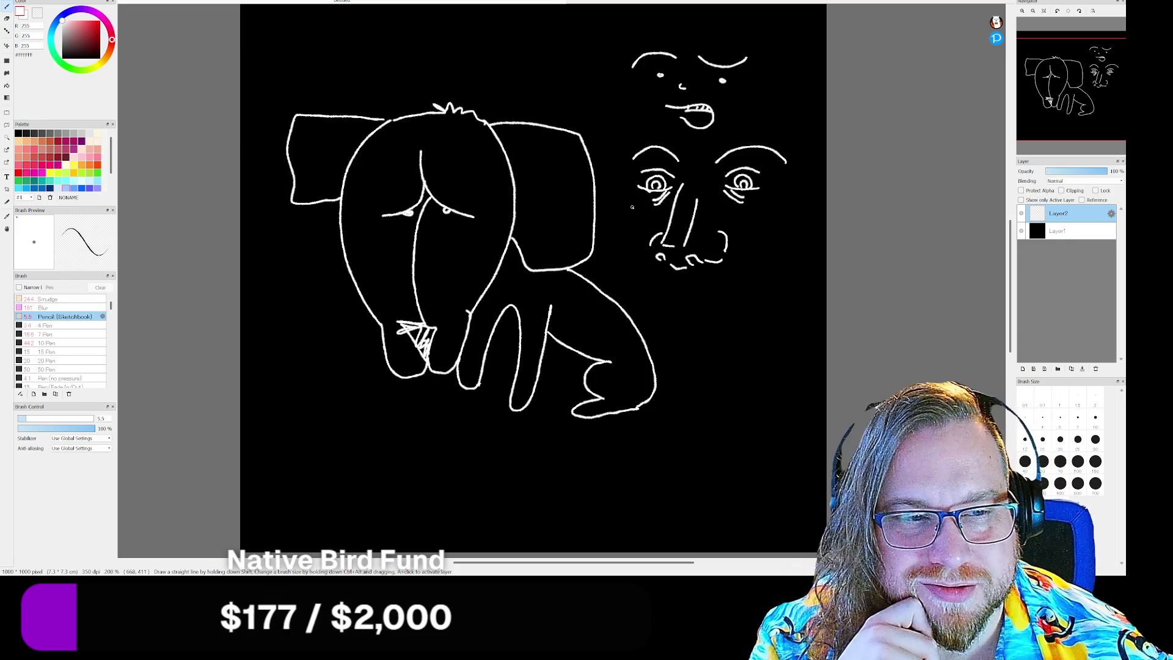
Step: Add the chin, right jawline, left cheek, left ear and left face outline up to the forehead
mouse_move(663, 291)
left_mouse_down()
mouse_move(678, 295)
mouse_move(672, 313)
mouse_move(722, 319)
mouse_move(632, 314)
mouse_move(725, 310)
mouse_move(627, 303)
mouse_move(667, 333)
mouse_move(723, 330)
left_mouse_up()
left_click_drag(762, 266, 788, 254)
left_click_drag(761, 273, 753, 290)
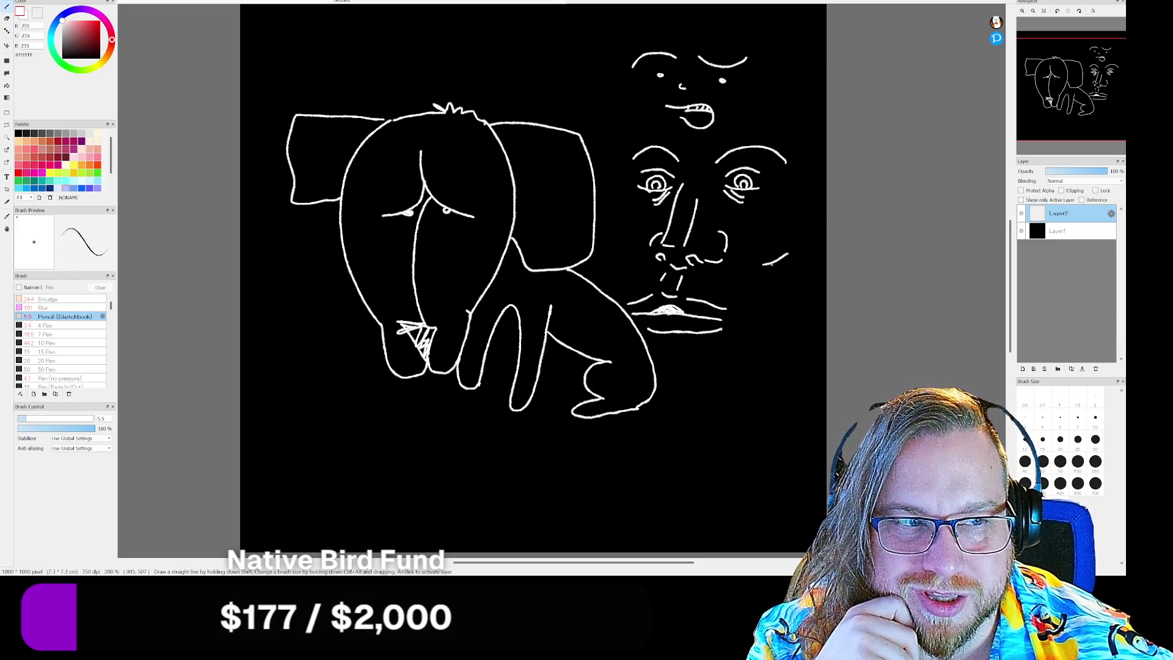
left_click_drag(624, 221, 621, 282)
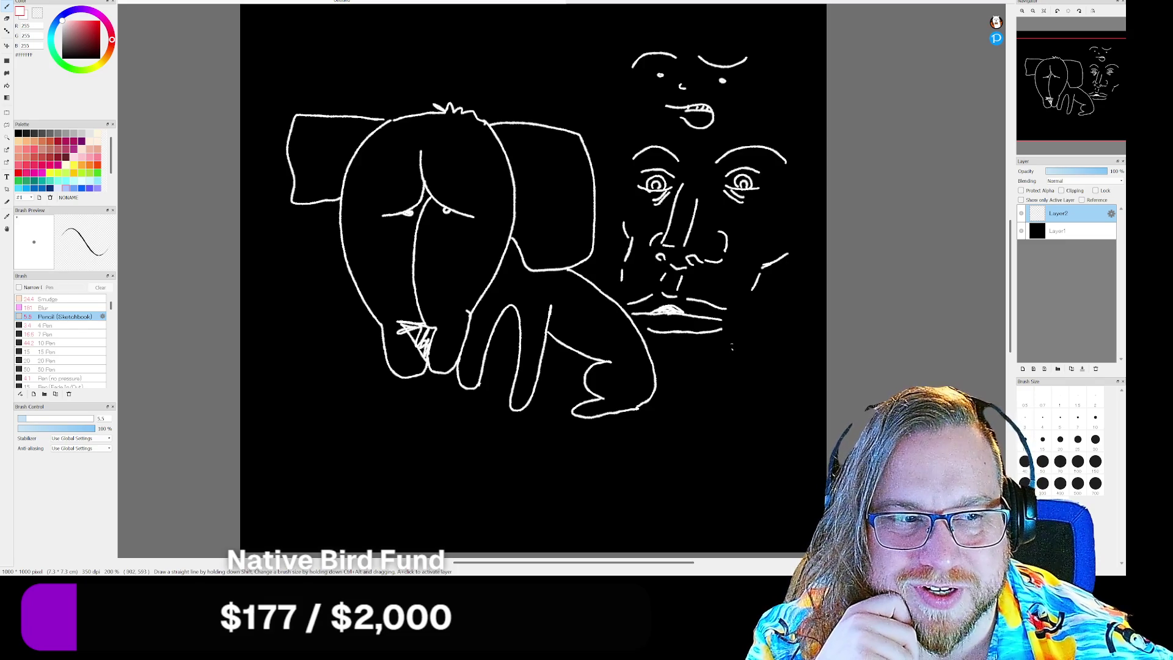
mouse_move(670, 367)
left_mouse_down()
mouse_move(712, 368)
mouse_move(682, 370)
mouse_move(744, 352)
mouse_move(788, 317)
mouse_move(657, 367)
left_mouse_up()
left_click_drag(622, 275, 617, 295)
left_click_drag(628, 255, 618, 276)
left_click_drag(623, 270, 617, 295)
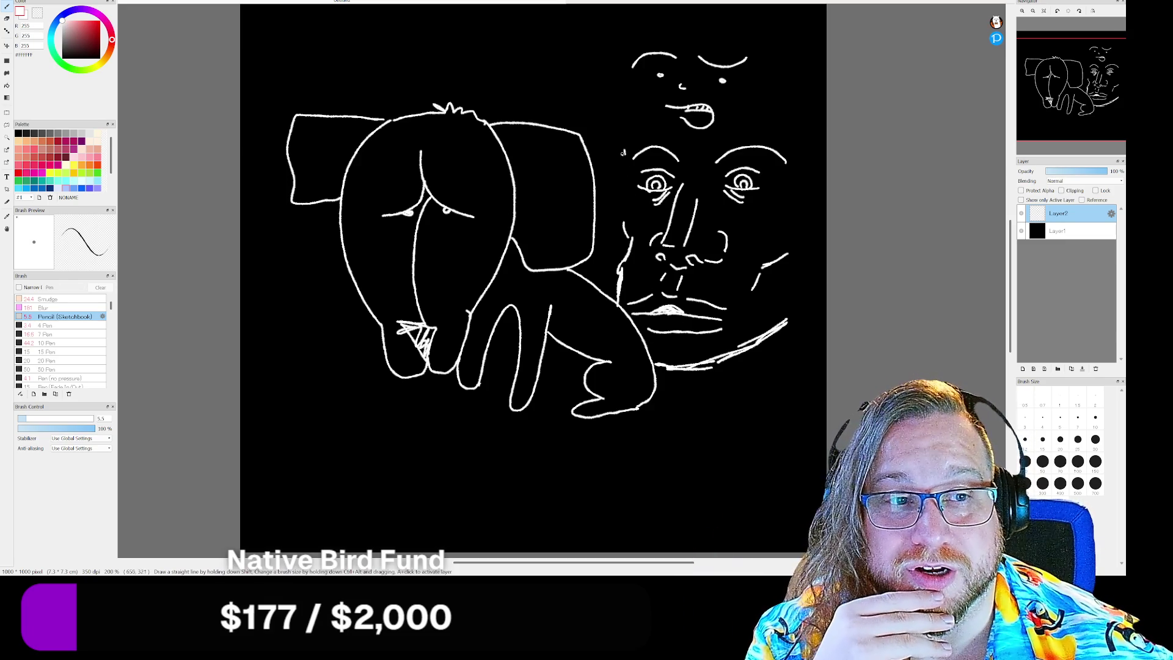
left_click_drag(622, 153, 625, 190)
left_click_drag(618, 218, 626, 244)
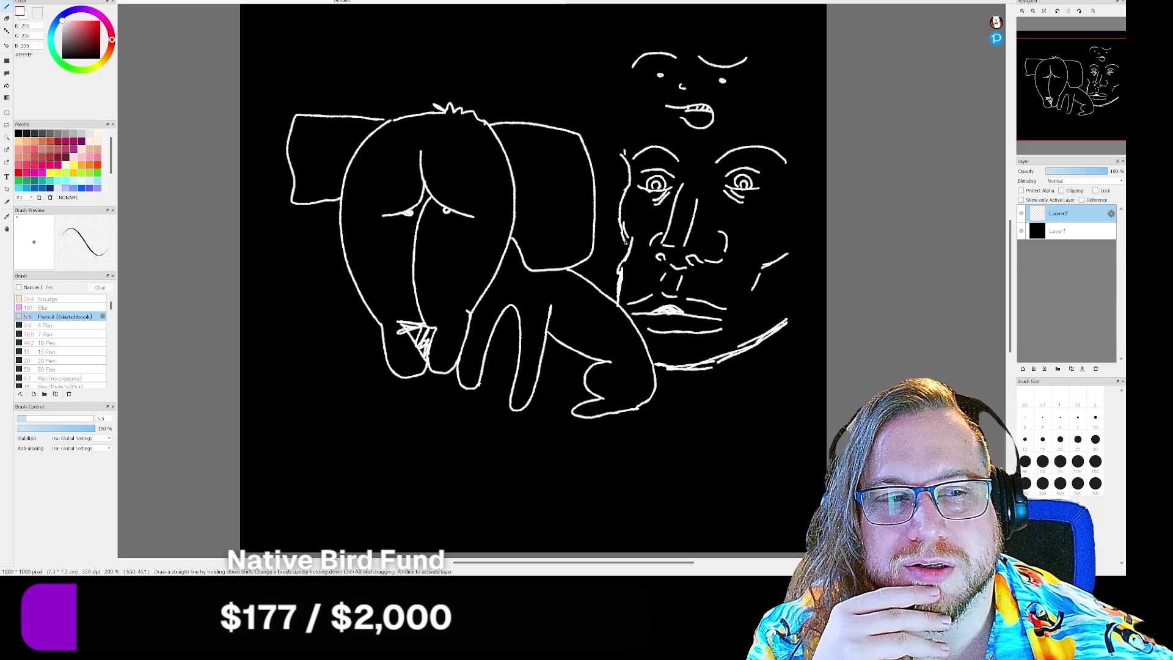
left_click_drag(620, 158, 676, 87)
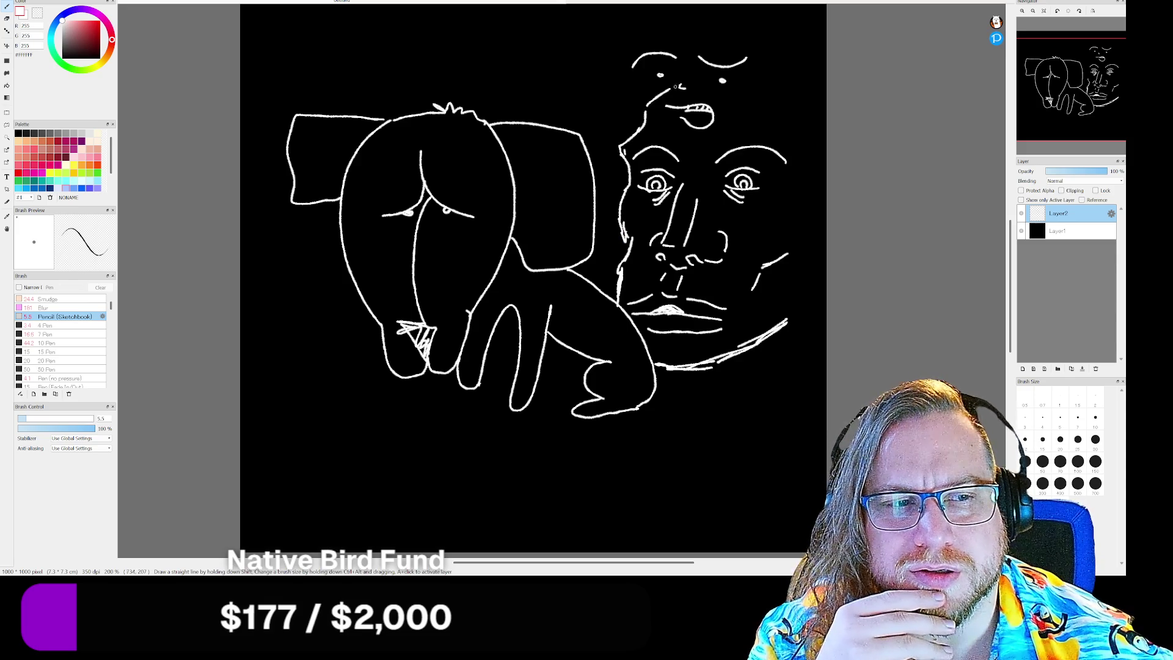
Step: Draw the right ear and the neck and shoulder lines below the jaw
left_click_drag(807, 187, 824, 189)
left_click_drag(808, 246, 828, 243)
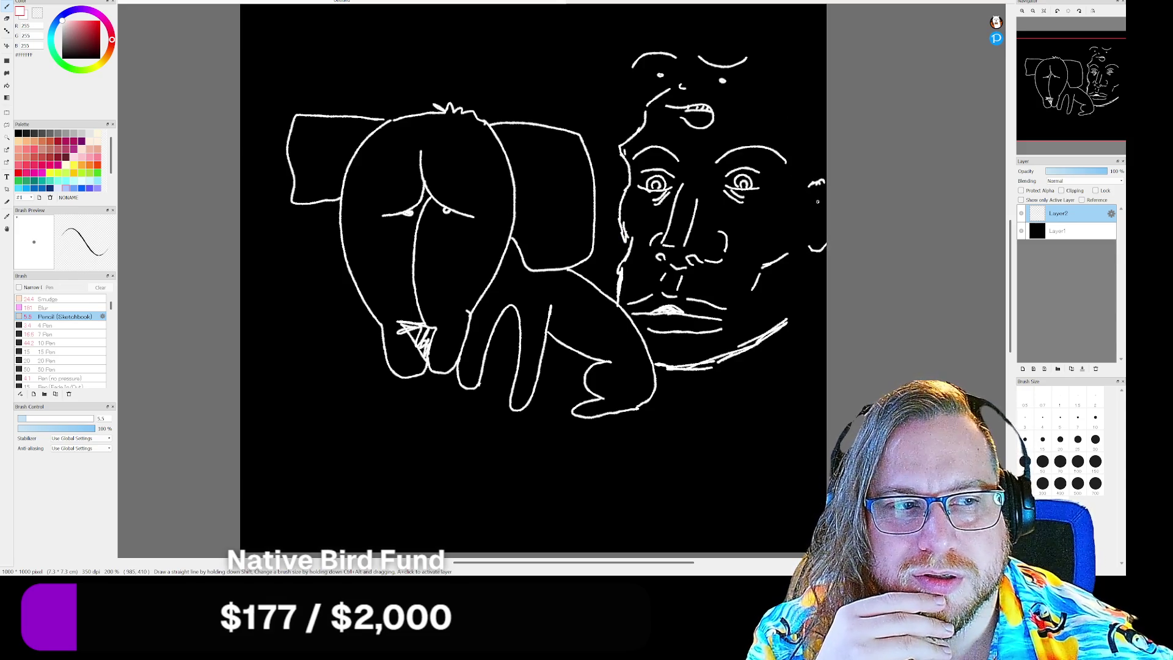
mouse_move(823, 189)
left_mouse_down()
mouse_move(808, 199)
mouse_move(826, 317)
left_mouse_up()
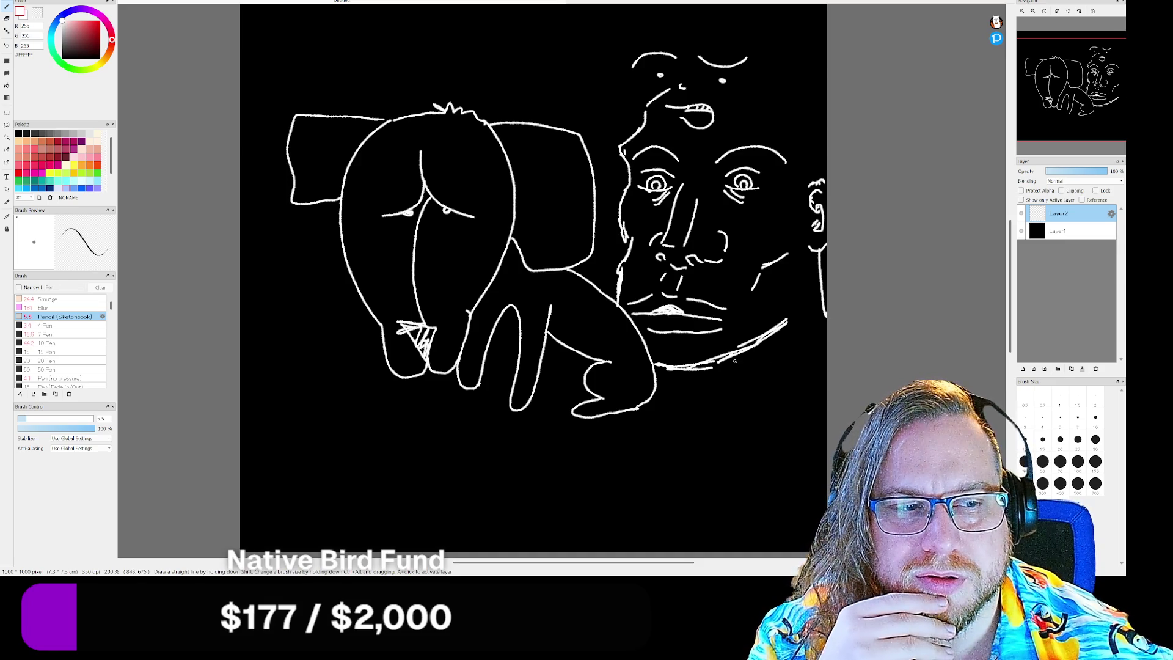
left_click_drag(722, 361, 685, 396)
mouse_move(741, 355)
left_mouse_down()
mouse_move(733, 384)
mouse_move(760, 374)
mouse_move(733, 379)
left_mouse_up()
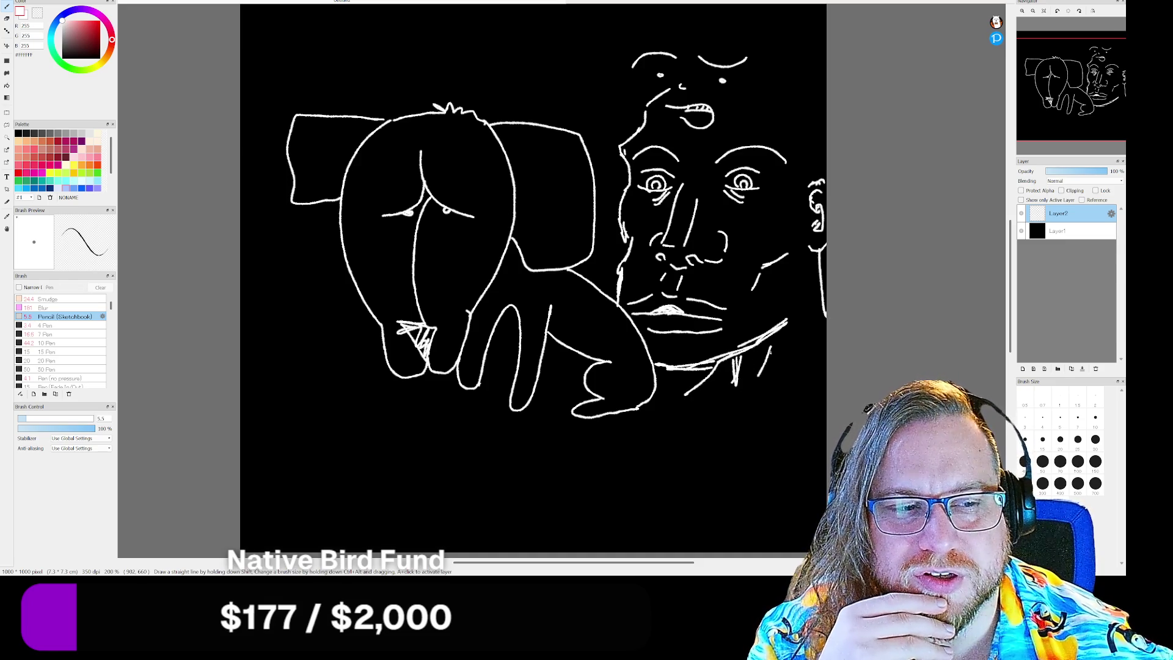
mouse_move(771, 342)
left_mouse_down()
mouse_move(751, 394)
mouse_move(731, 398)
mouse_move(812, 386)
left_mouse_up()
left_click_drag(700, 394, 734, 388)
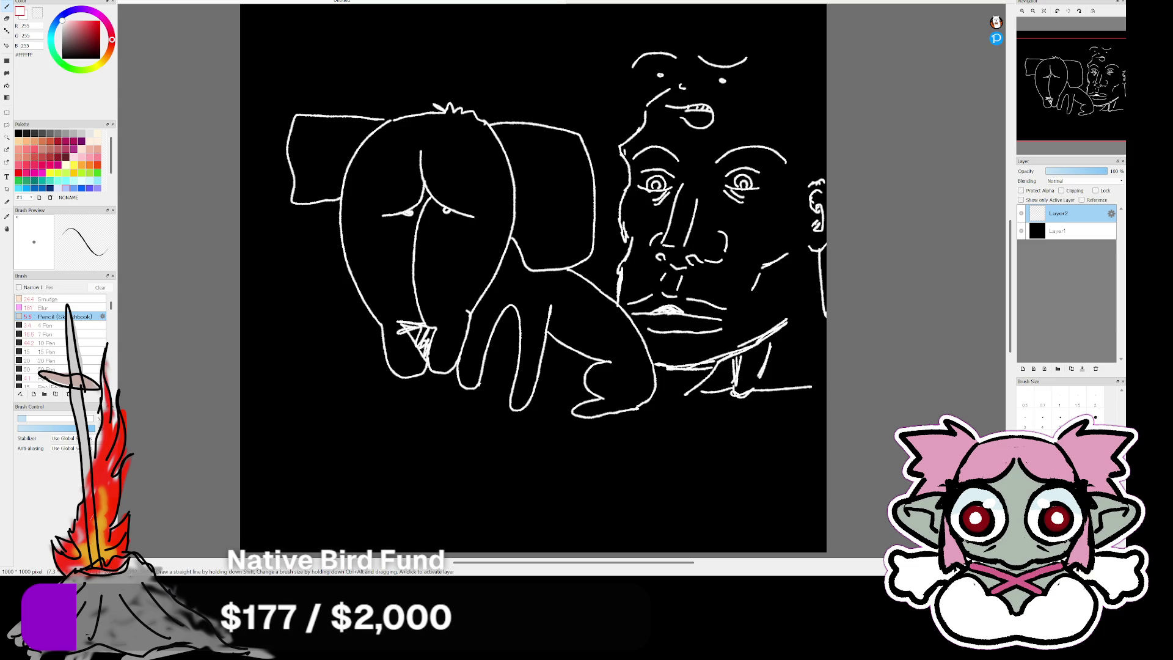
Step: Draw a rounded head arc over the top of the face
left_click_drag(647, 105, 824, 103)
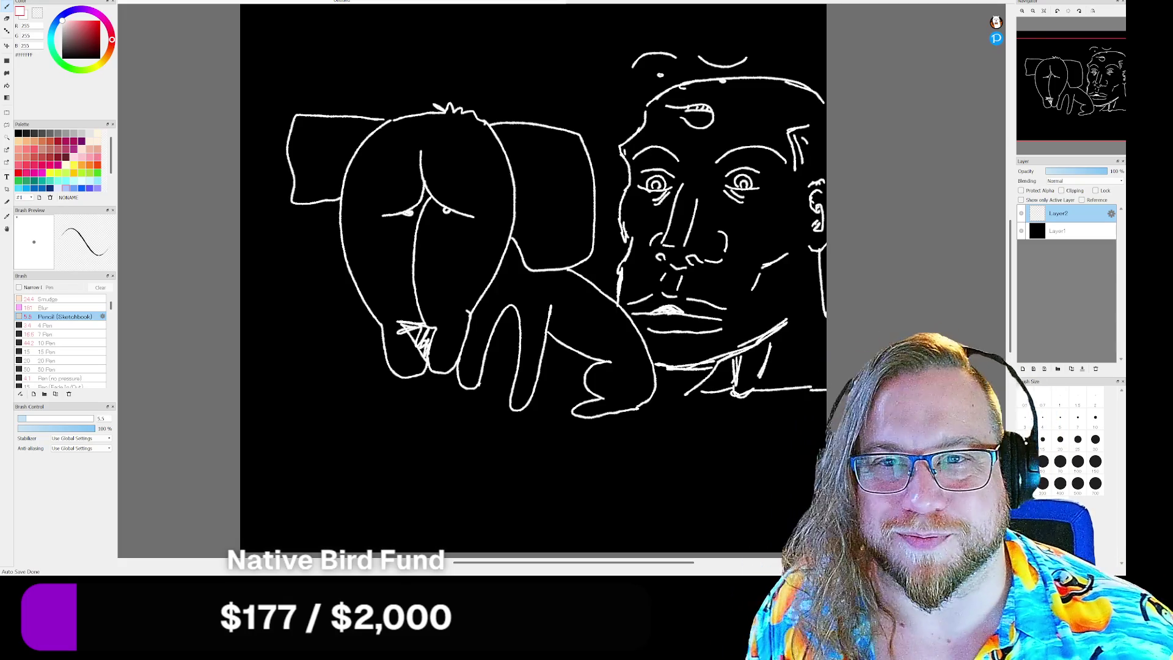
Step: Create a new blank image with the default settings
key("alt+f")
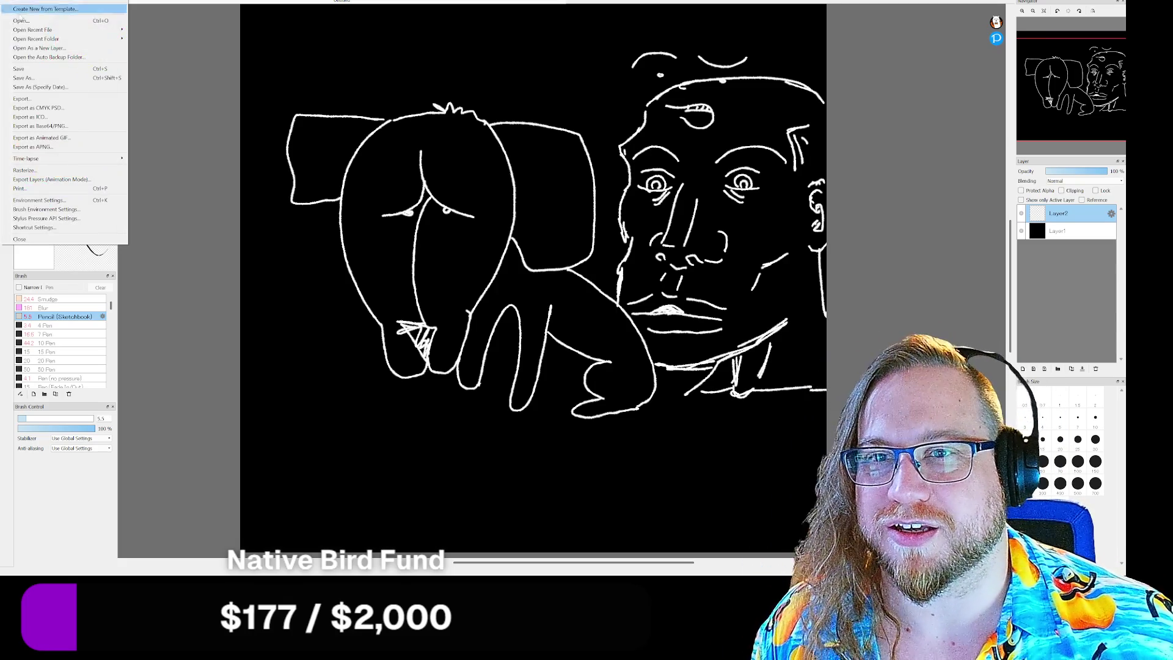
key("Return")
left_click(602, 384)
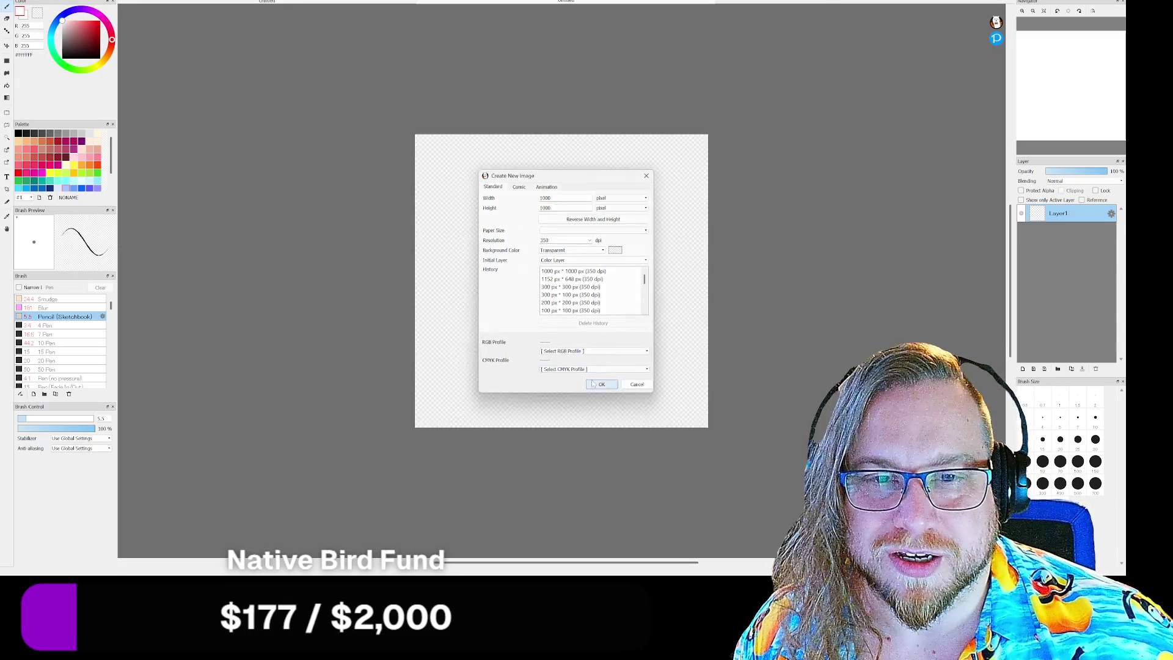
Step: Bucket-fill the canvas solid black, then switch back to the white pencil and recenter the view
left_click(7, 85)
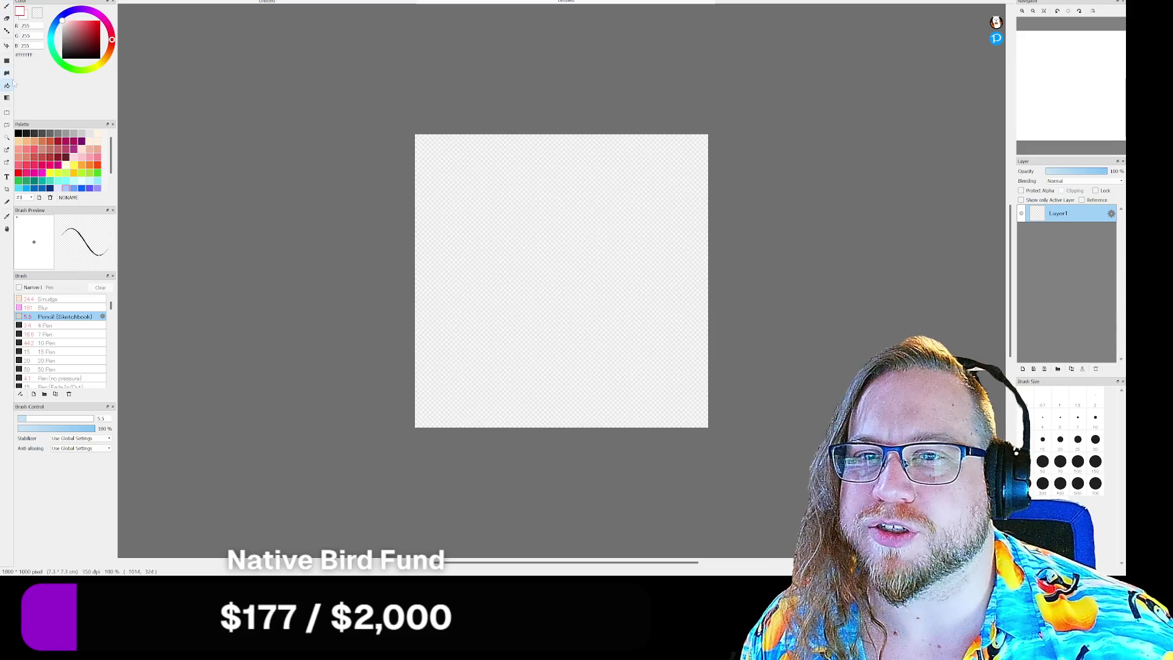
left_click(18, 132)
left_click(642, 230)
left_click(90, 132)
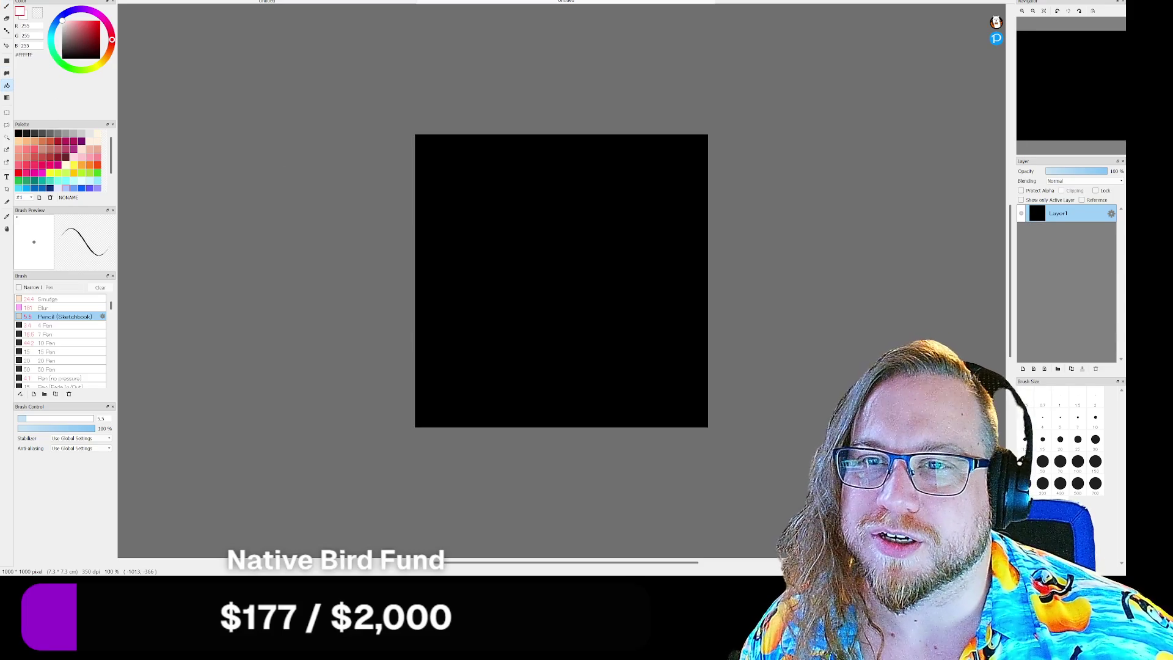
left_click(6, 6)
scroll(512, 290, "up", 2)
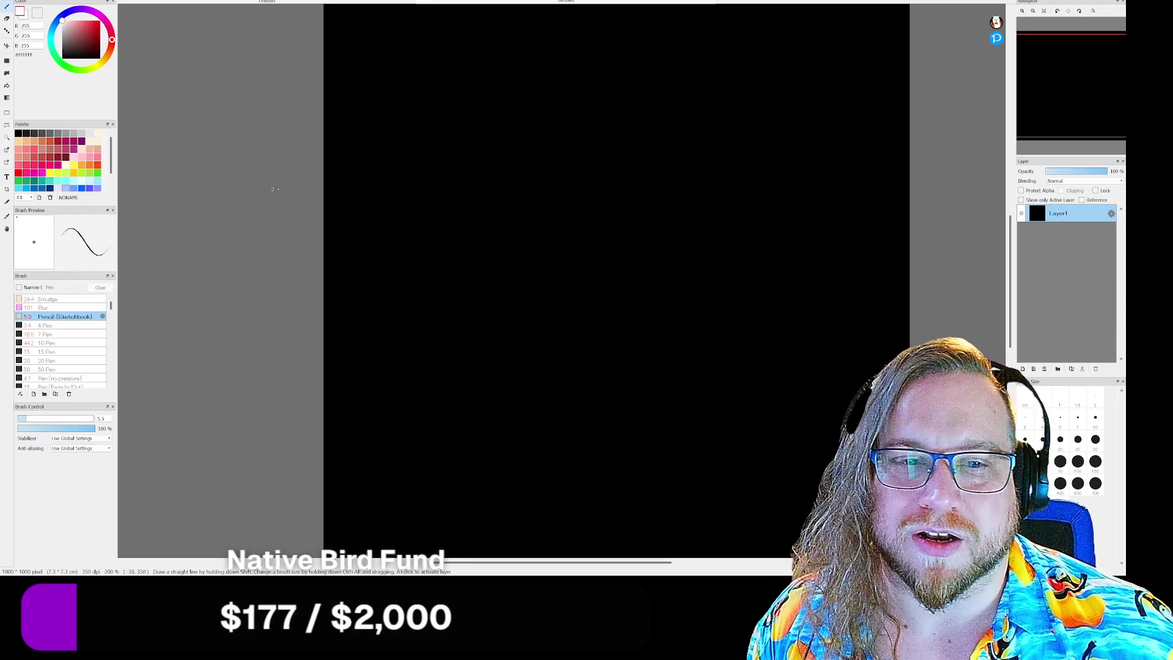
mouse_move(1073, 118)
left_mouse_down()
mouse_move(1089, 93)
mouse_move(1076, 89)
left_mouse_up()
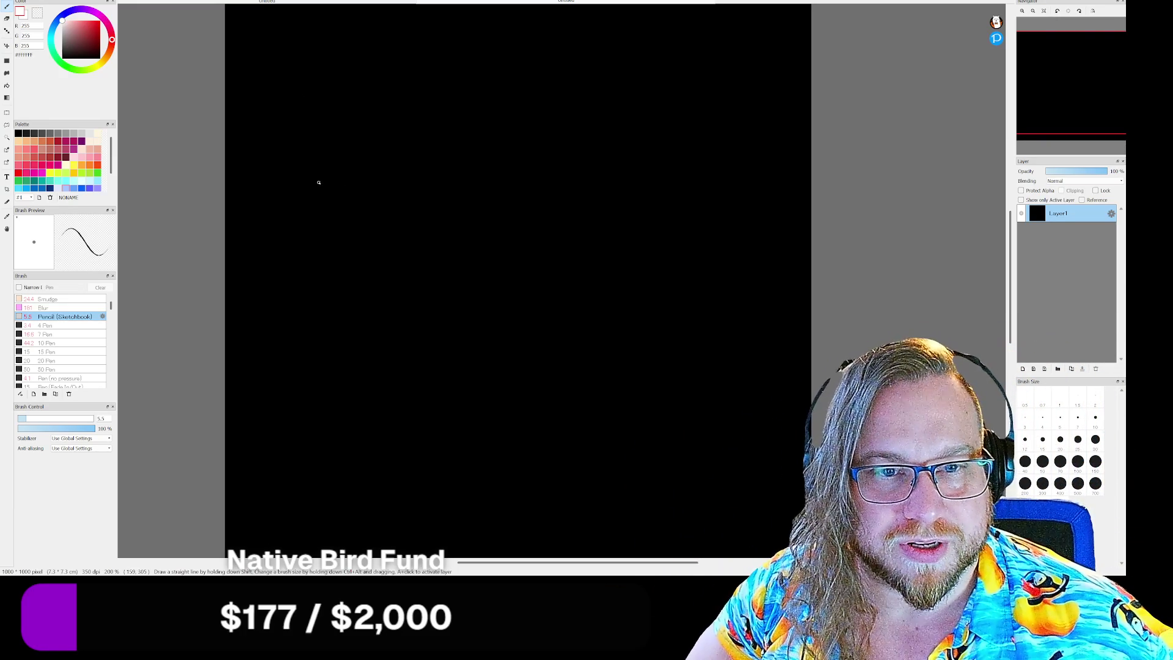
Step: Draw a wavy white line with a closed left end, undoing and redrawing the long downward line
mouse_move(305, 192)
left_mouse_down()
mouse_move(416, 156)
mouse_move(443, 166)
mouse_move(479, 236)
mouse_move(512, 241)
mouse_move(543, 224)
left_mouse_up()
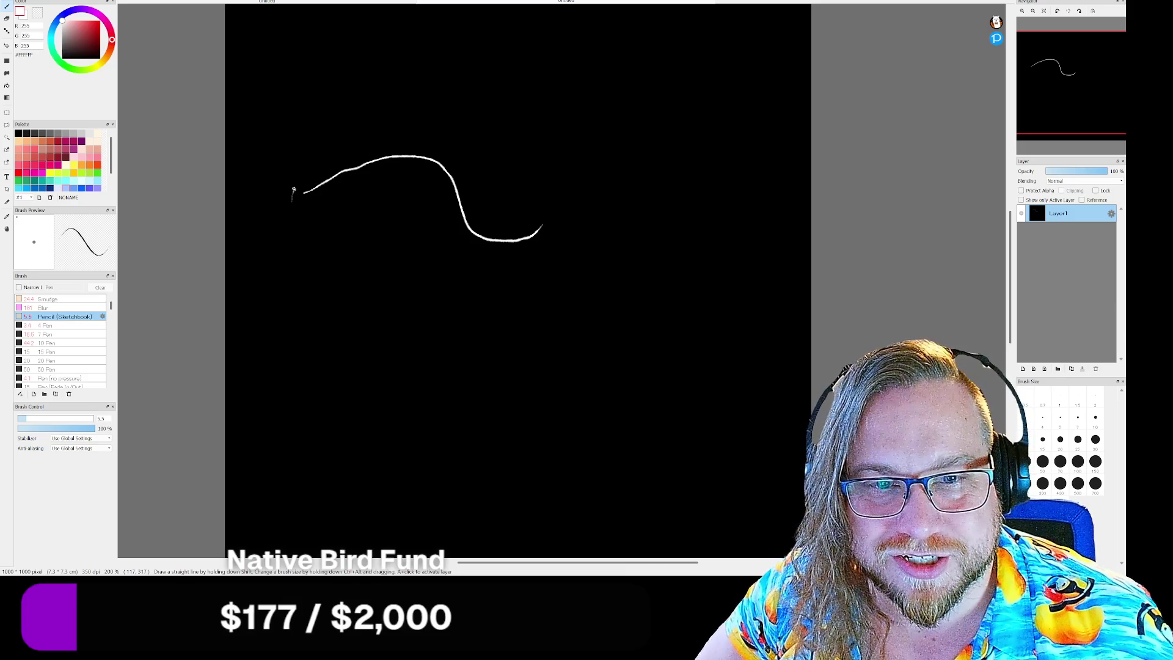
mouse_move(293, 189)
left_mouse_down()
mouse_move(304, 210)
mouse_move(335, 211)
mouse_move(434, 188)
mouse_move(427, 260)
left_mouse_up()
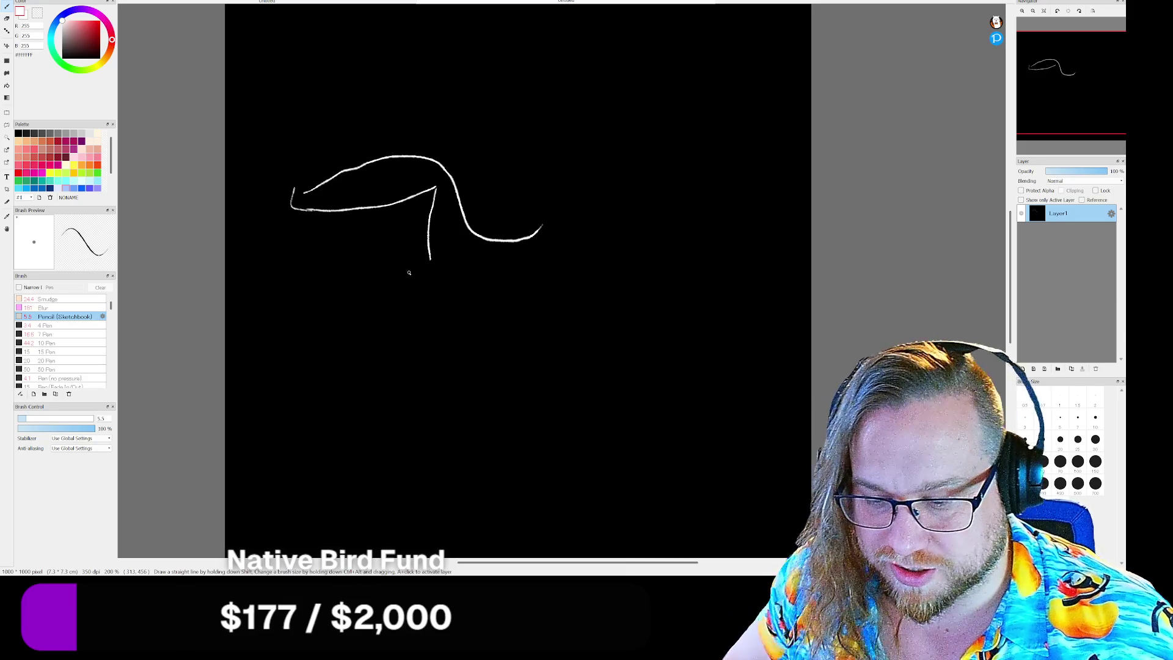
key("ctrl+z")
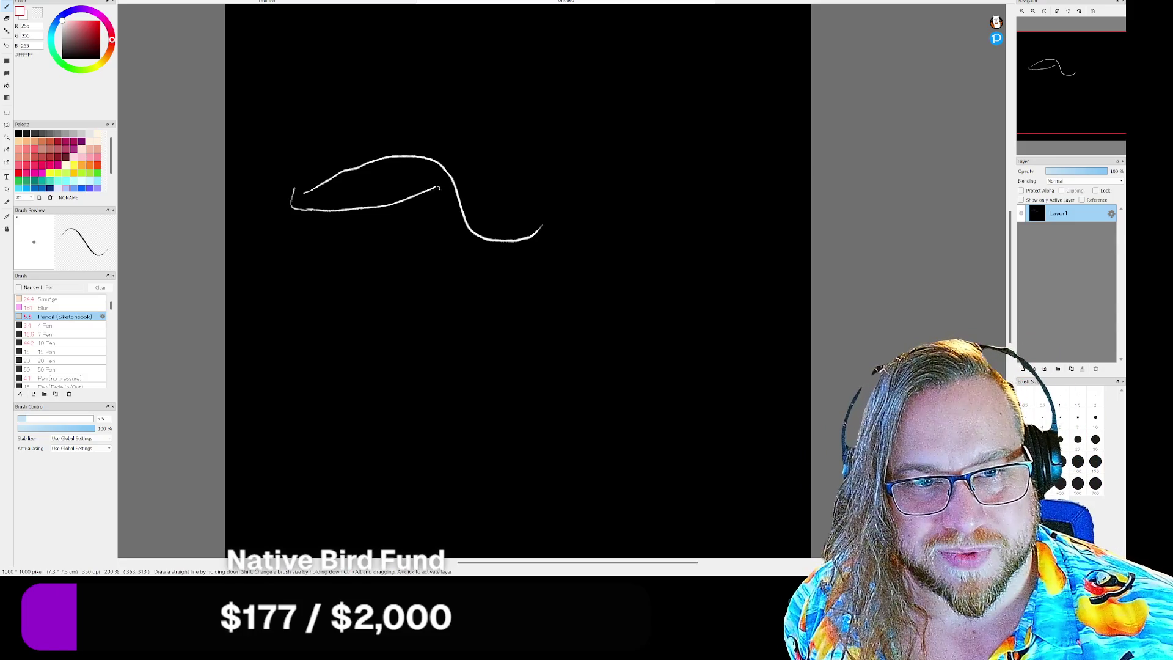
mouse_move(437, 192)
left_mouse_down()
mouse_move(454, 321)
mouse_move(508, 413)
left_mouse_up()
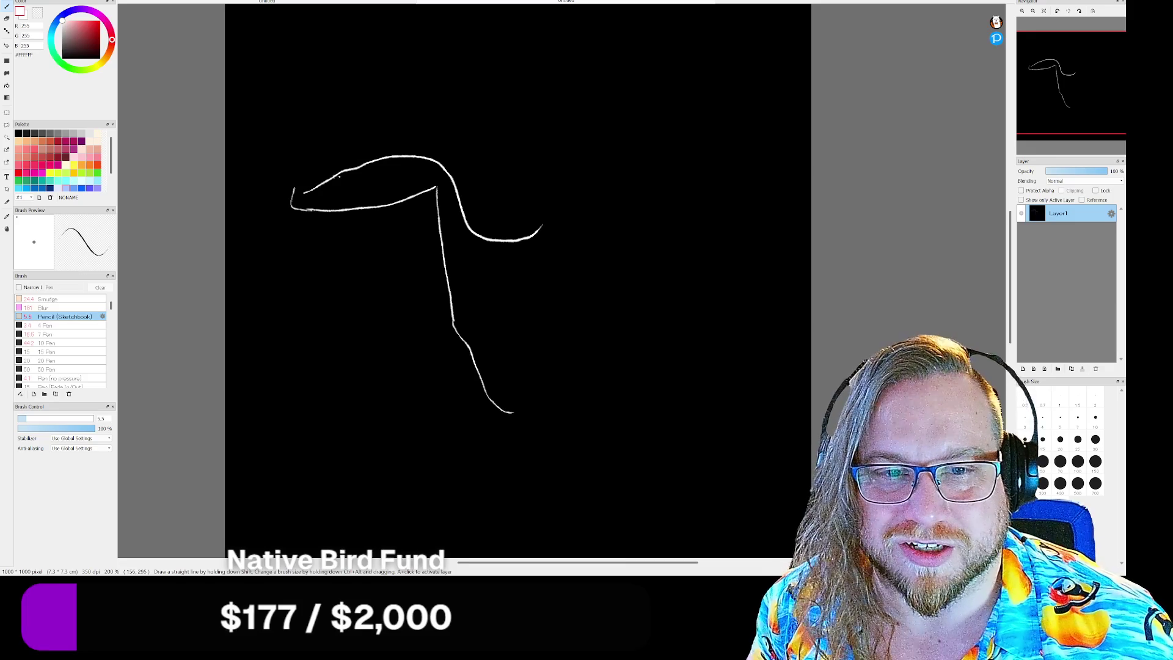
Step: Draw two upright white strokes at the wave's left end, undo a stray diagonal, then arch over its right side
left_click_drag(339, 169, 340, 97)
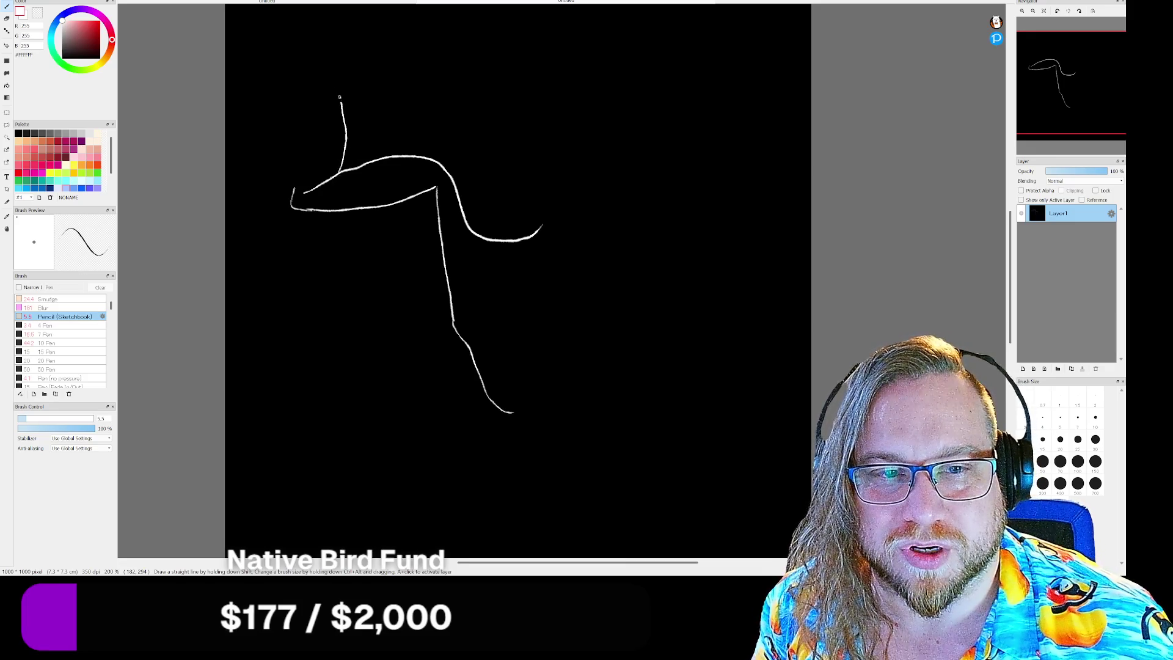
left_click_drag(295, 183, 318, 86)
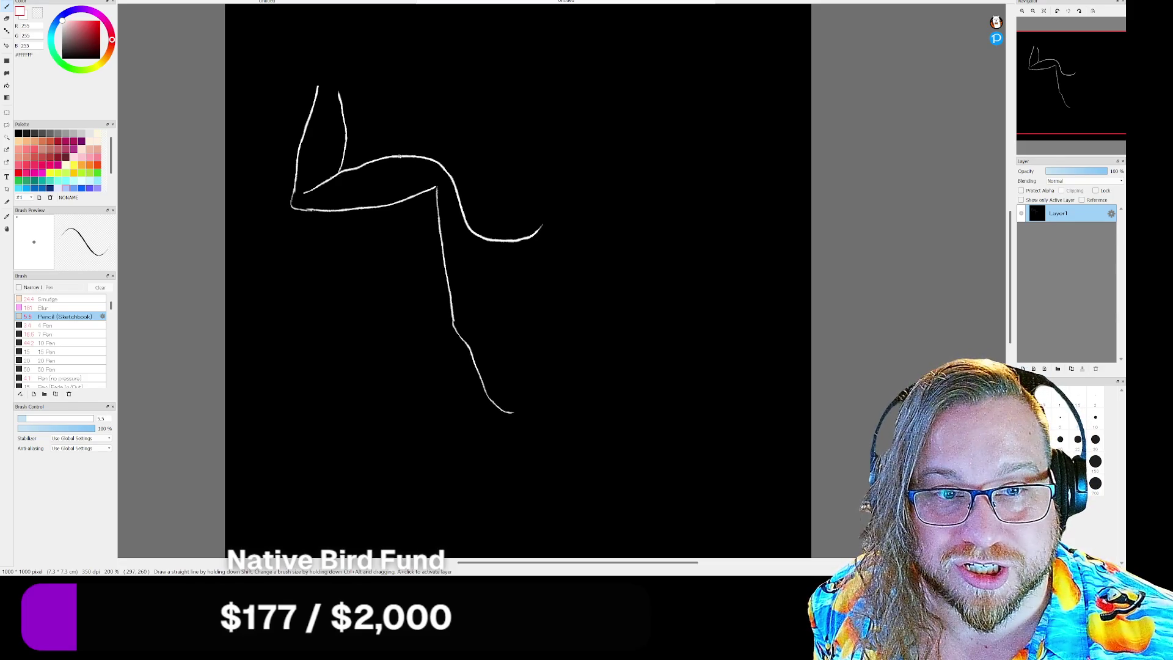
left_click_drag(401, 157, 434, 180)
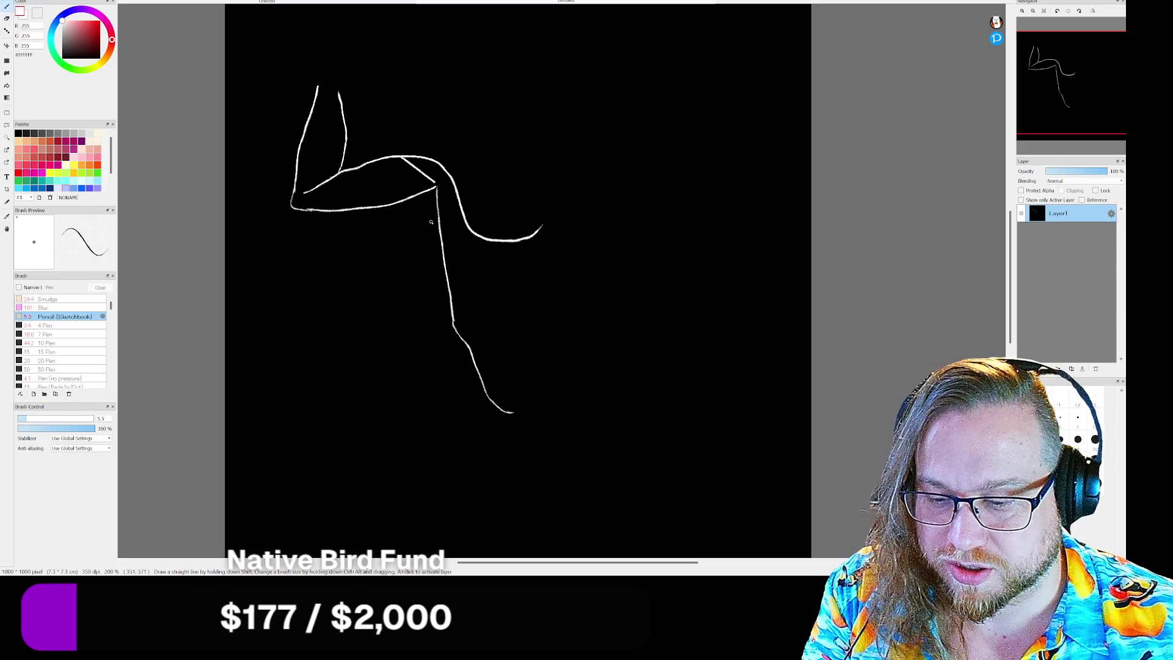
key("ctrl+z")
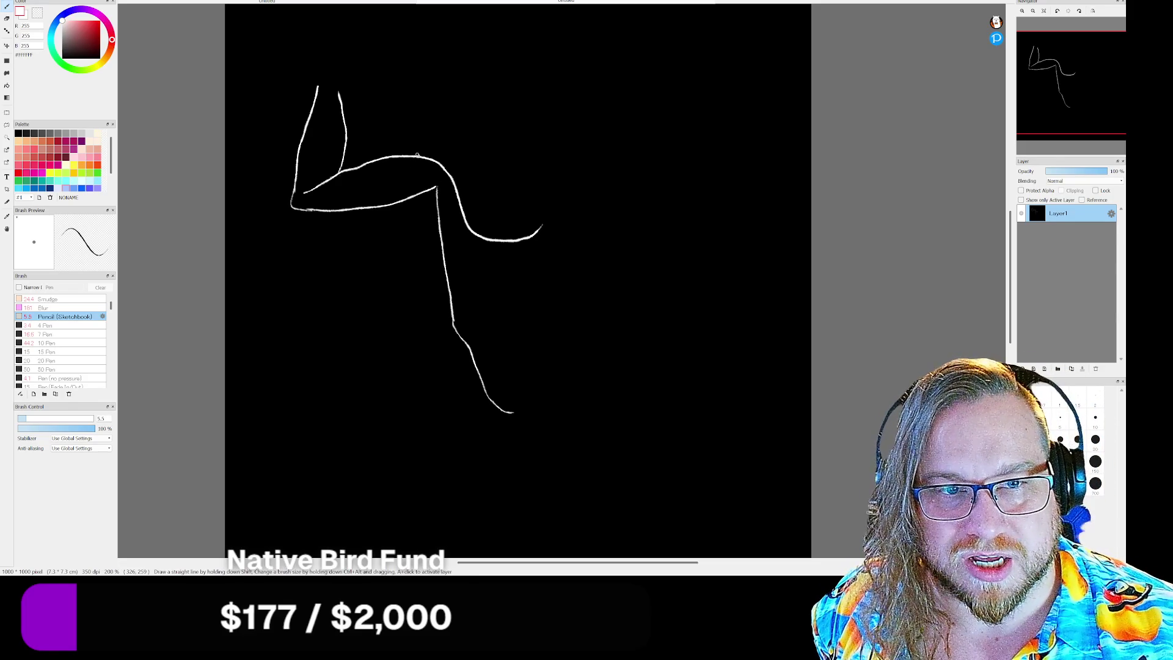
mouse_move(431, 142)
left_mouse_down()
mouse_move(474, 126)
mouse_move(532, 162)
left_mouse_up()
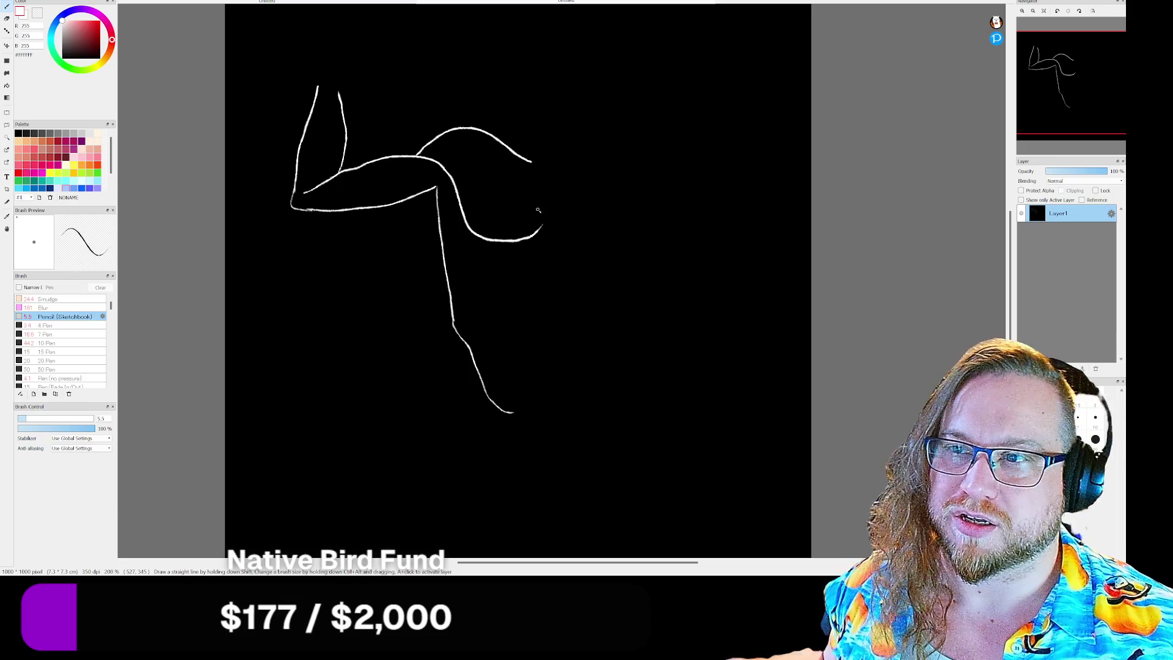